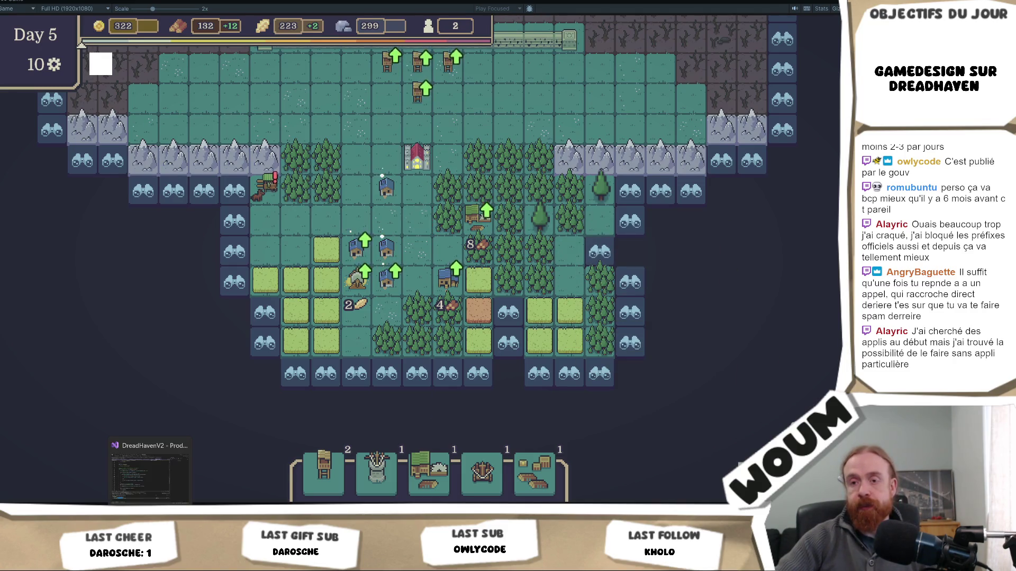
Go back to the previous YouTube playlist track, 'Otherworld', then resume the DreadHaven game
key(alt+Tab)
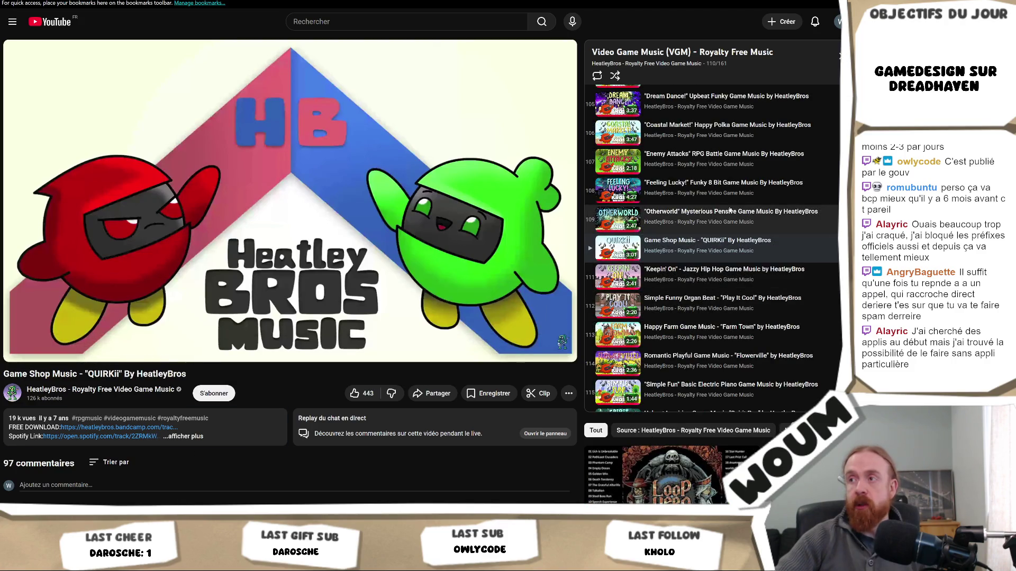
key(shift+p)
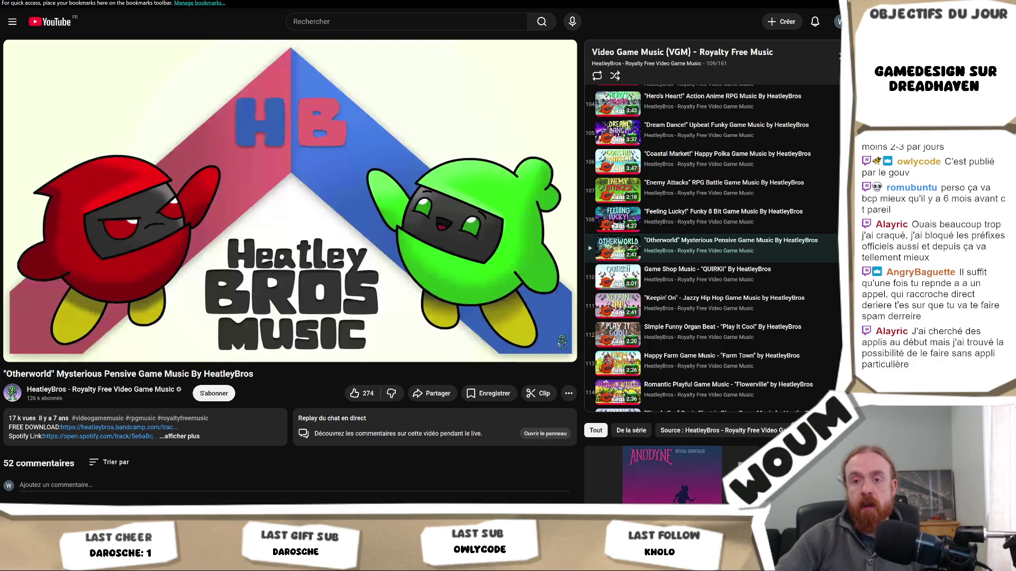
key(alt+Tab)
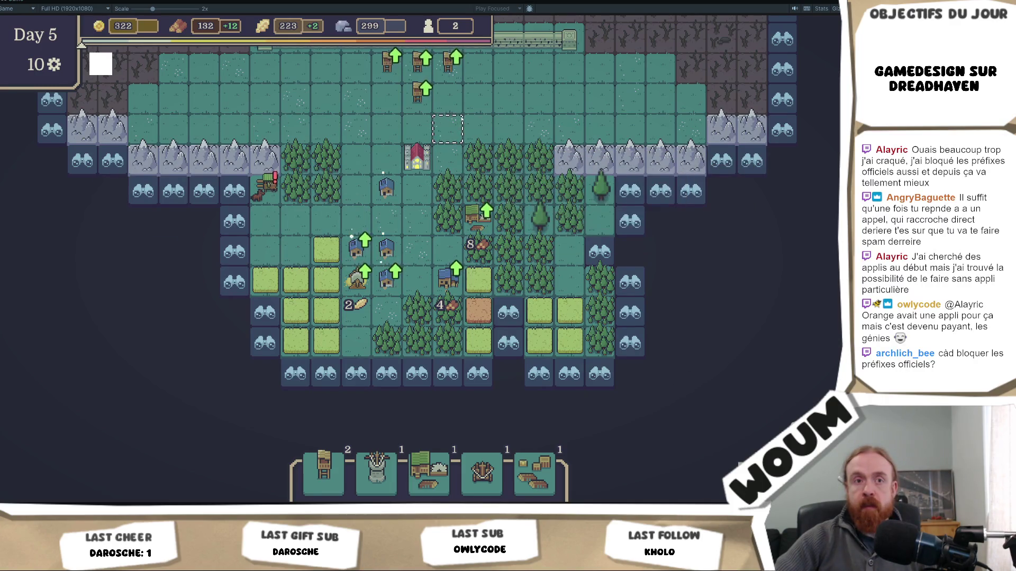
key(w)
key(d)
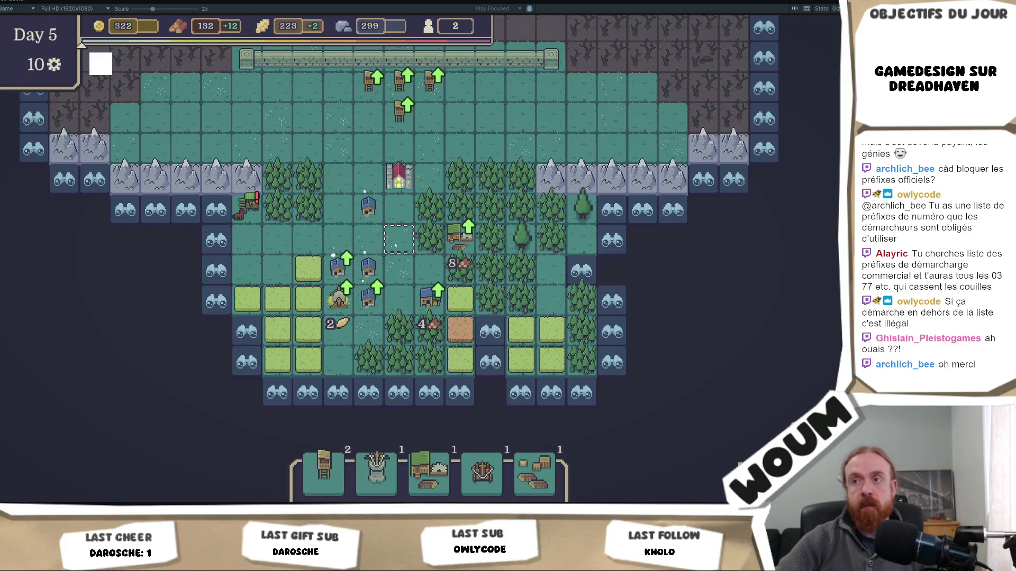
drag(377, 247, 337, 257)
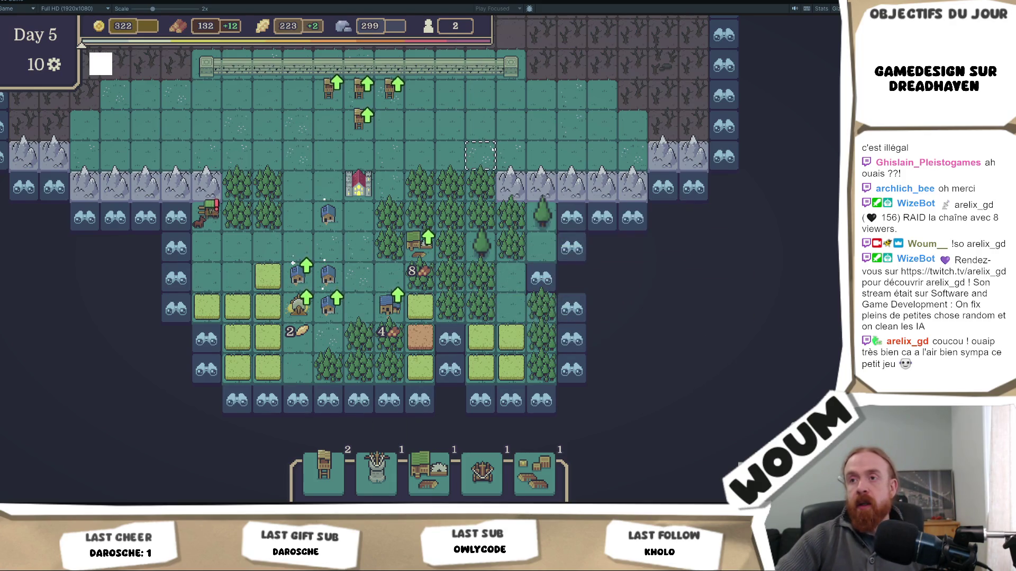
key(w)
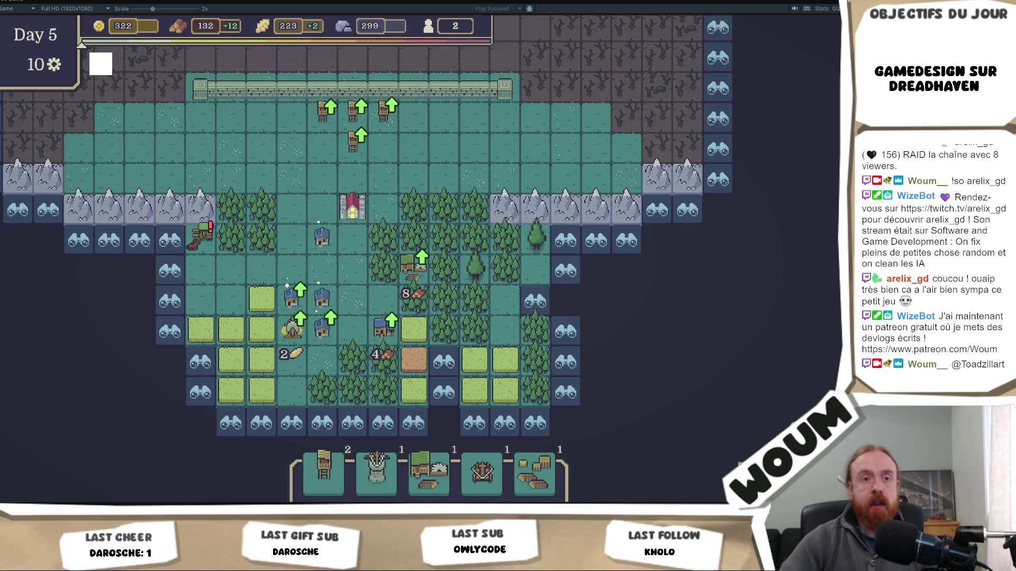
Pan the village map, pause the 'Otherworld' track, and bring up the HeatleyBros Audio Micro page
key(w)
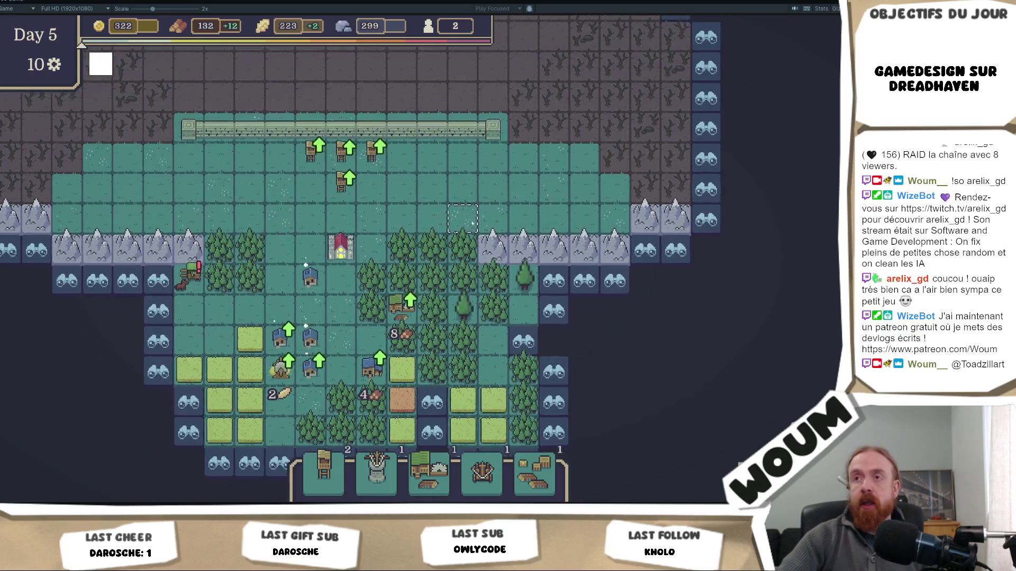
key(alt+Tab)
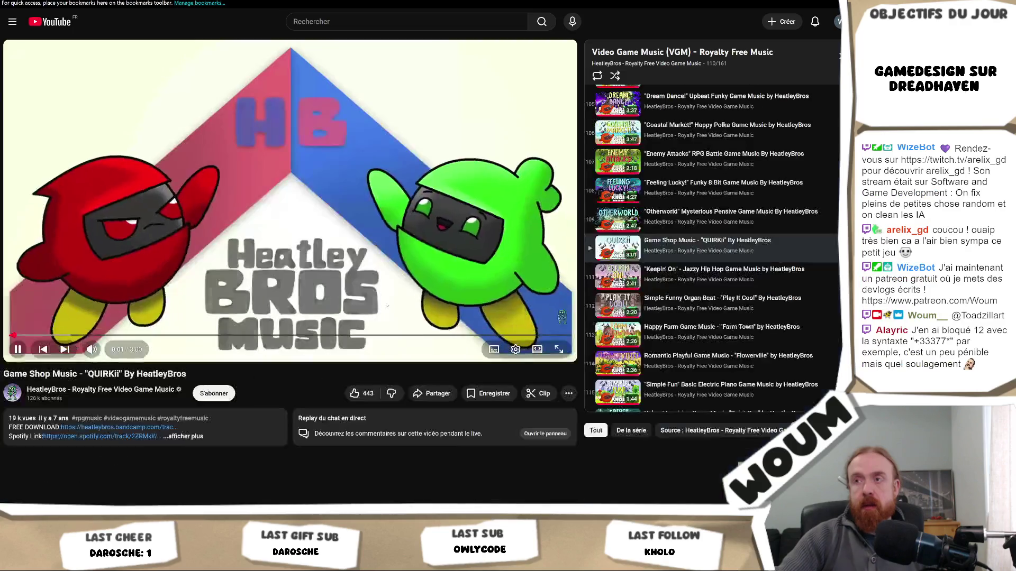
click(751, 226)
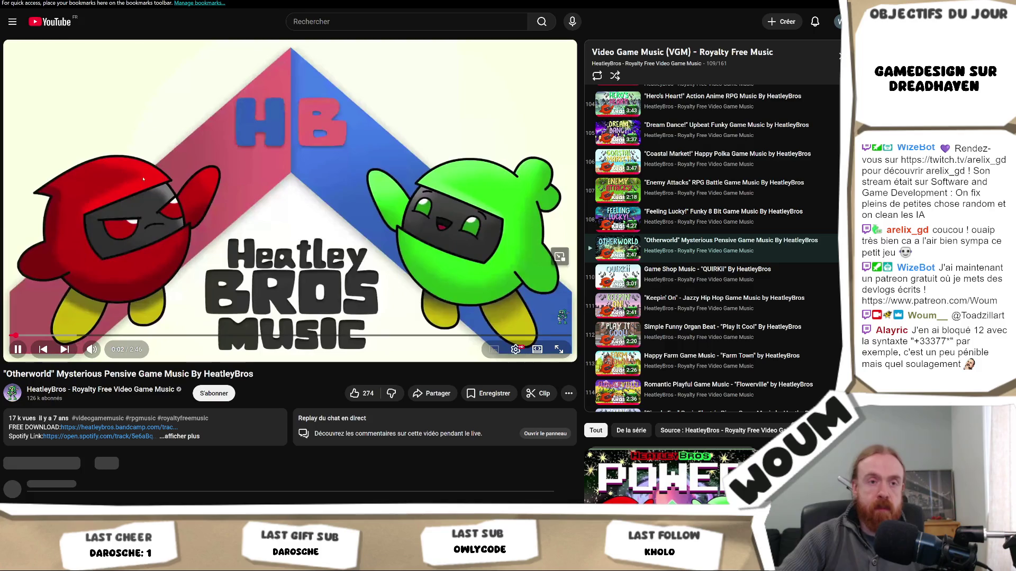
key(space)
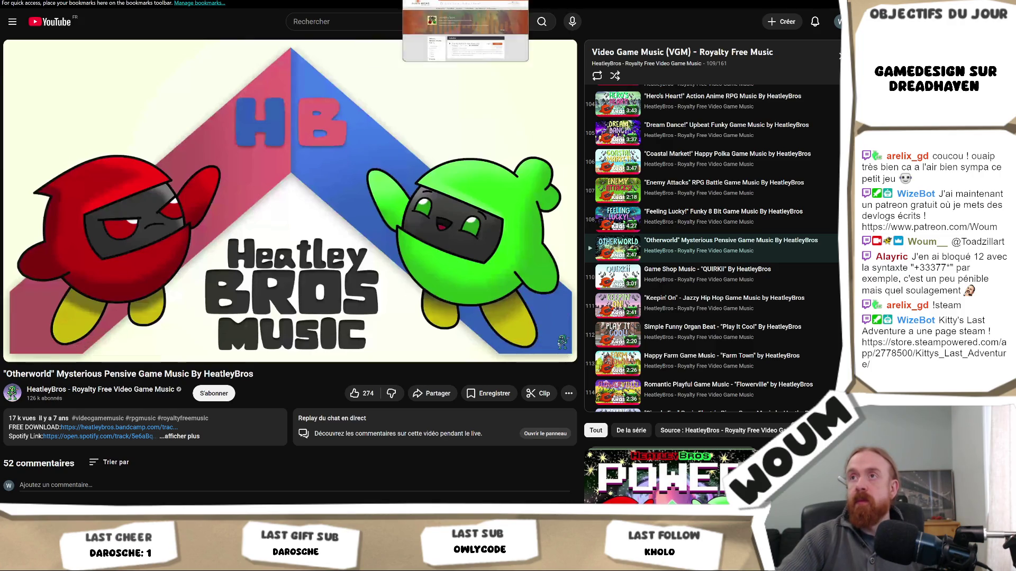
key(ctrl+Tab)
Preview the 'And Yet, We March - Epic Music Loop' track and scroll down the HeatleyBros list
click(317, 321)
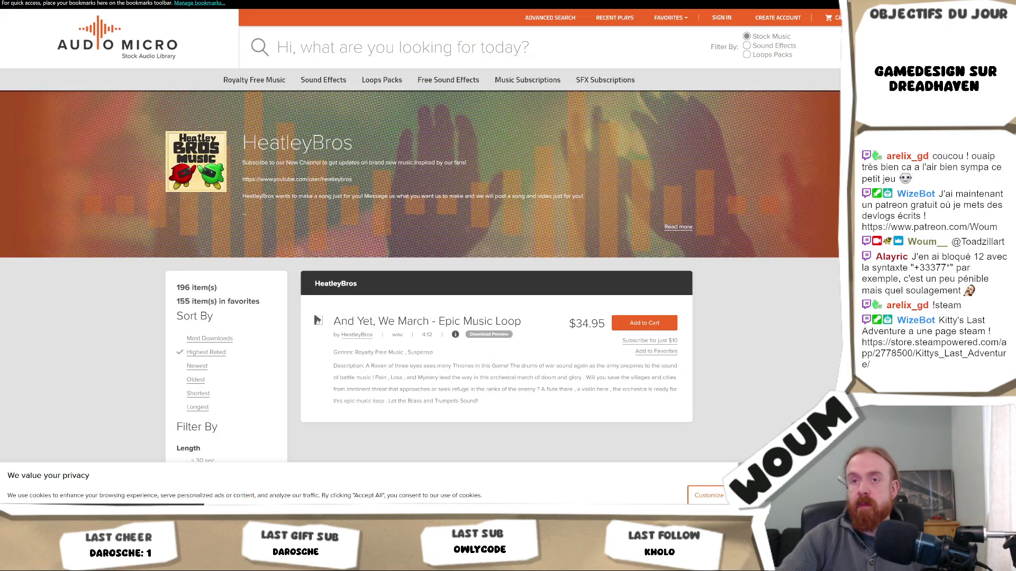
scroll(318, 321, down, 1)
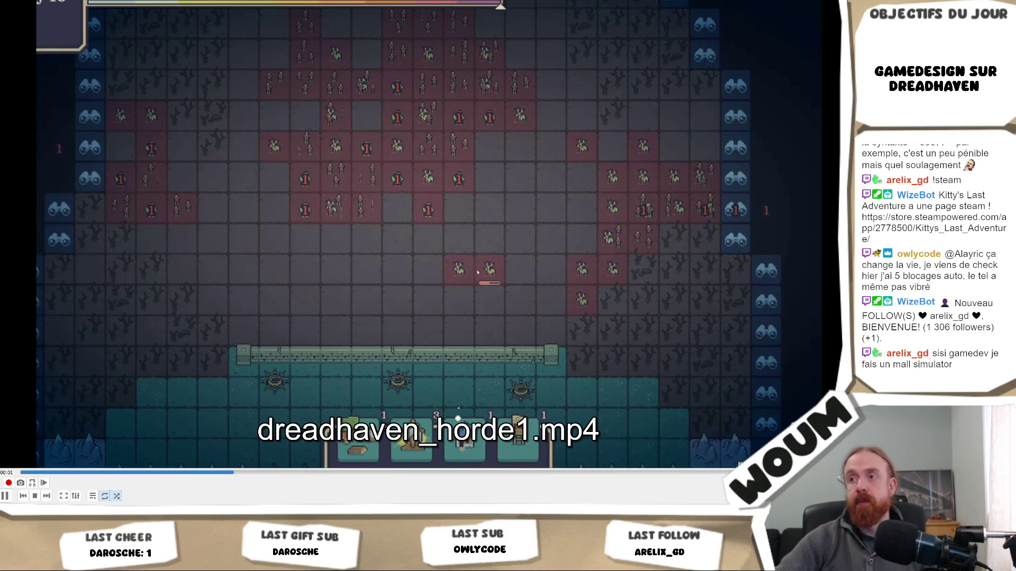
Open VLC's playback menu on the horde clip and dismiss it without choosing anything
right_click(476, 272)
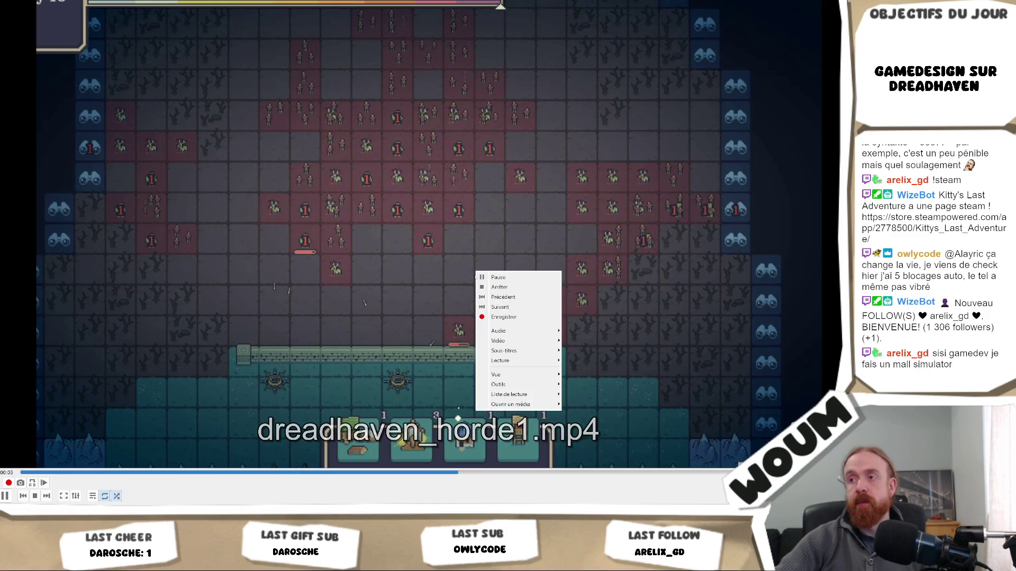
key(Escape)
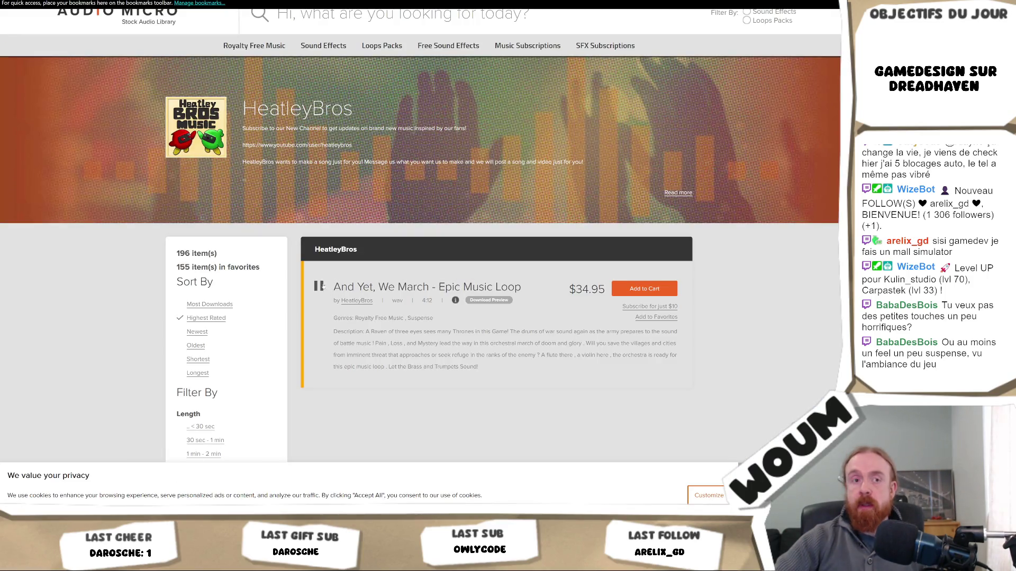
Pause the 'And Yet, We March' loop preview on Audio Micro
click(319, 287)
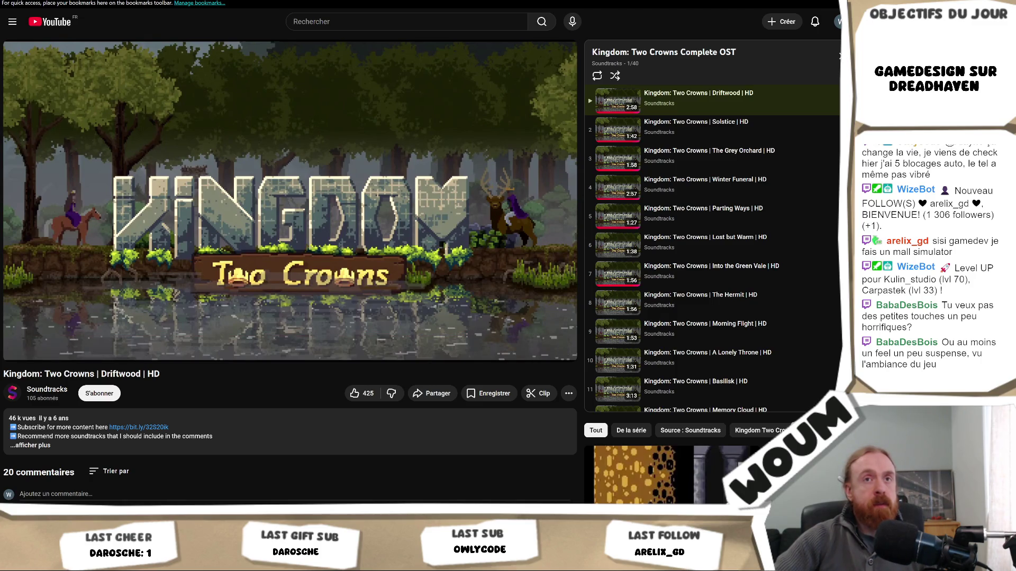
Pause the dreadhaven_horde1.mp4 gameplay clip in VLC
mouse_move(431, 152)
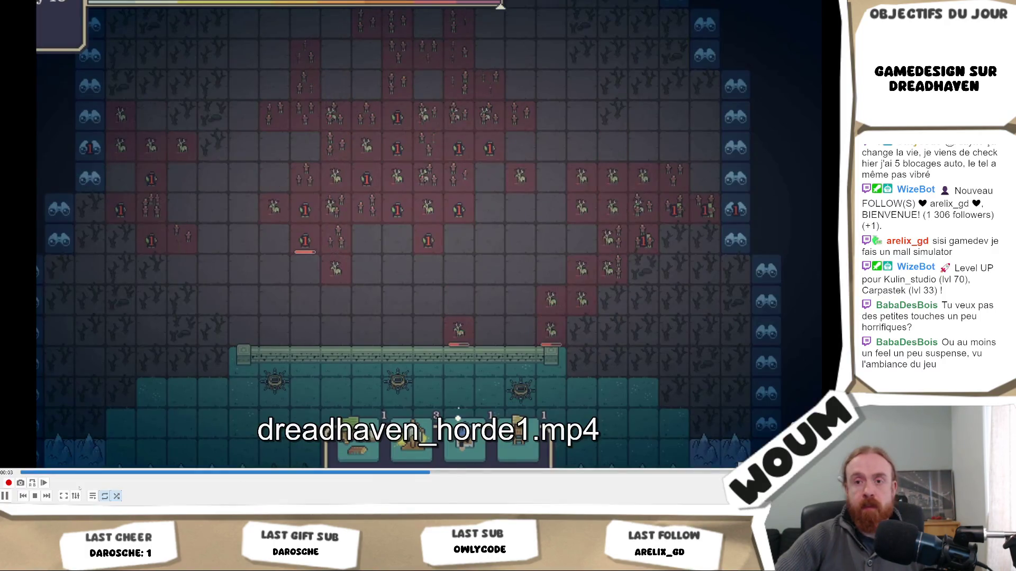
key(space)
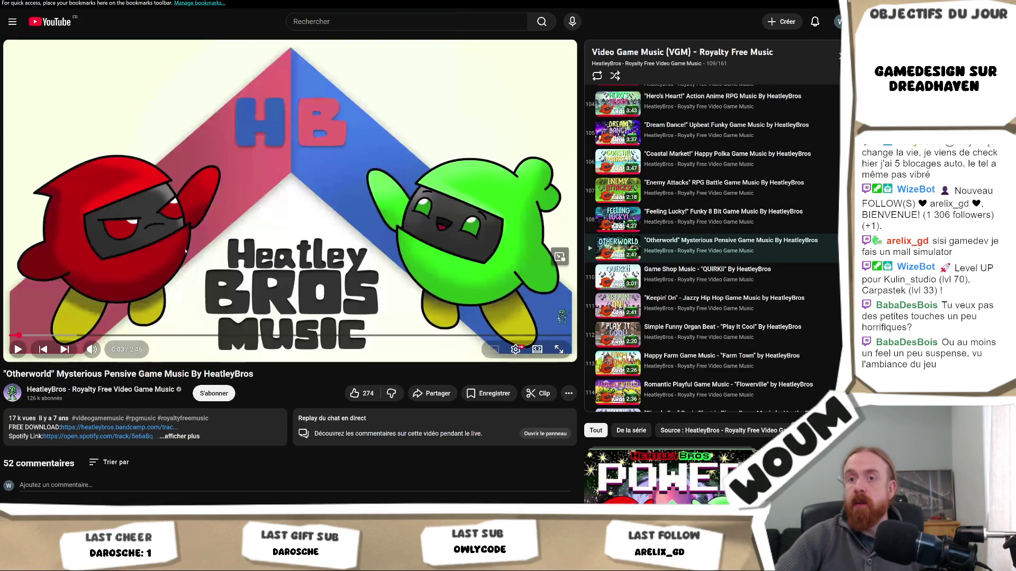
Briefly play and pause the Otherworld and Luigi's Mansion tracks, then go to the They Are Billions OST
click(191, 262)
click(429, 172)
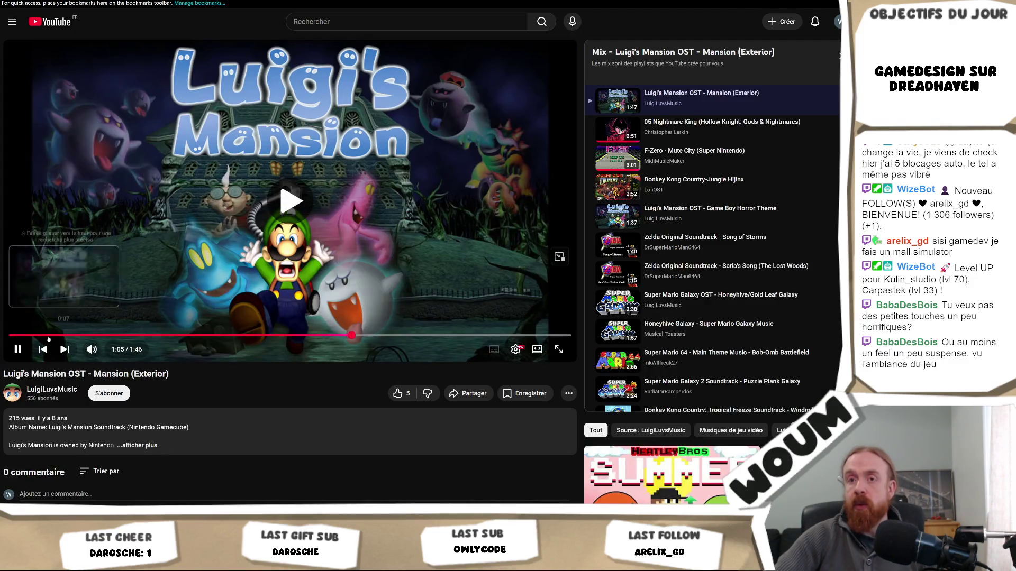
click(51, 335)
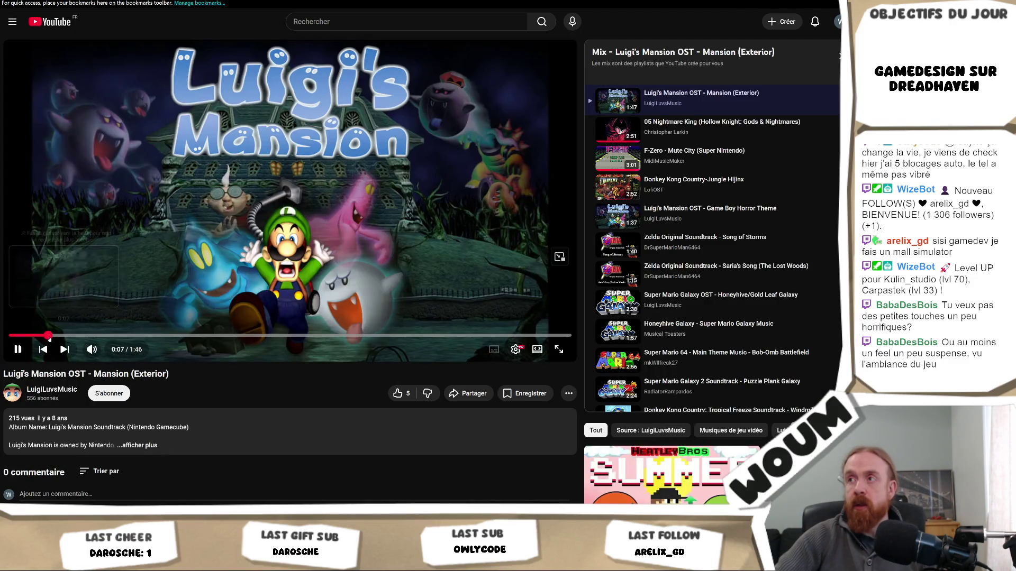
click(320, 240)
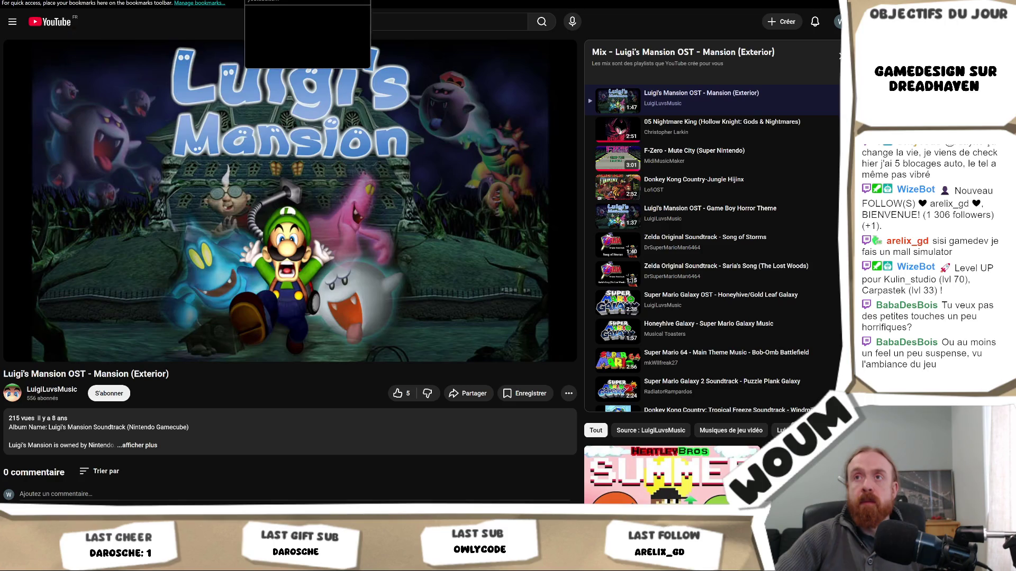
key(ctrl+Tab)
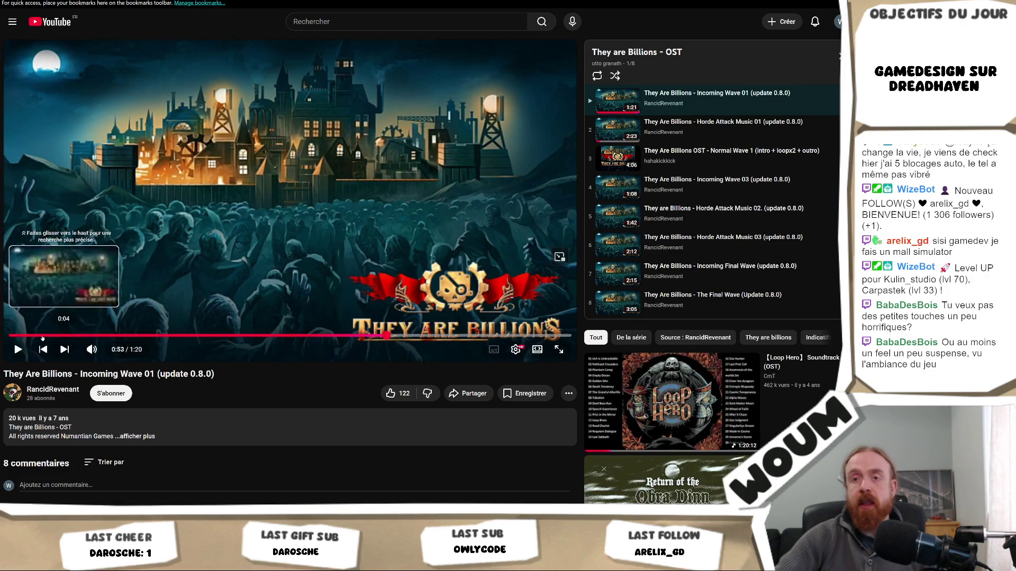
Play Incoming Wave 01 from 0:04, pause at 1:13 and resume, then start Incoming Wave 03
click(38, 335)
click(337, 218)
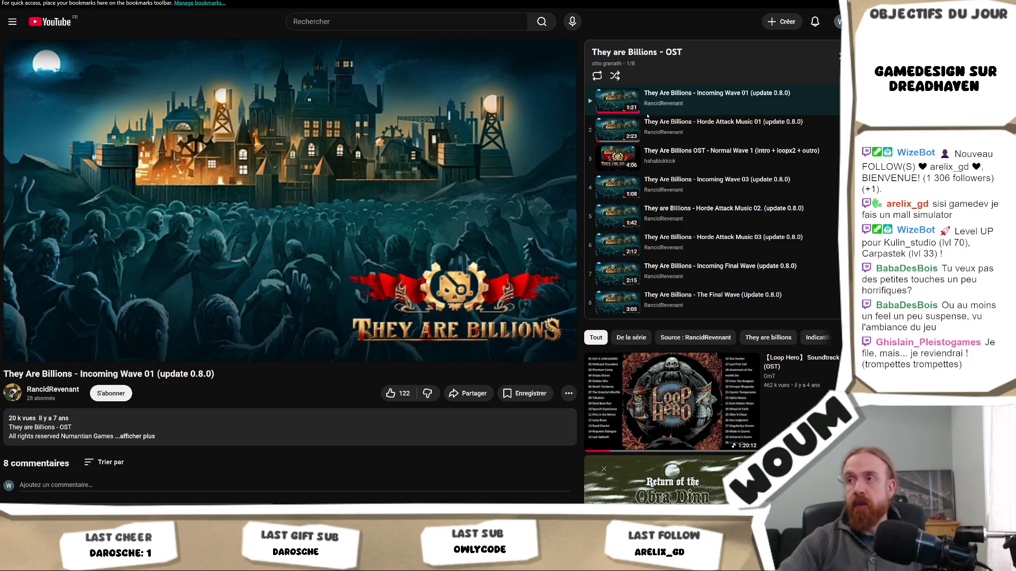
click(278, 221)
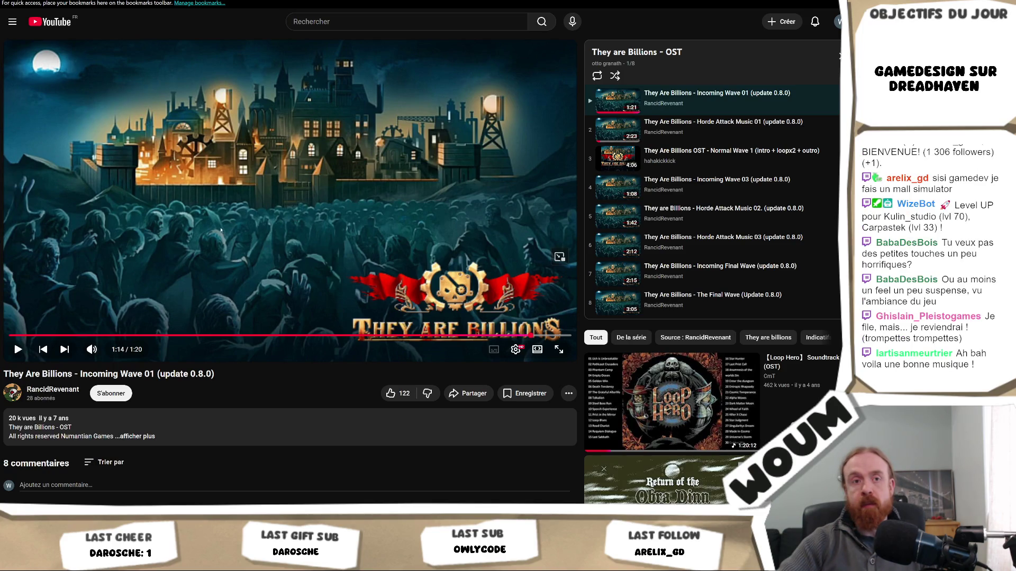
click(57, 267)
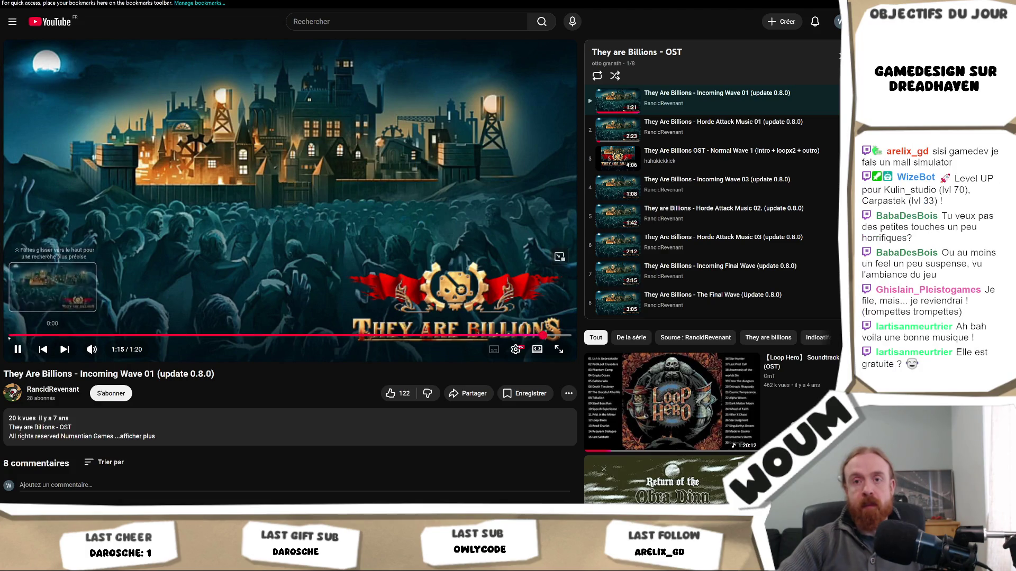
click(296, 211)
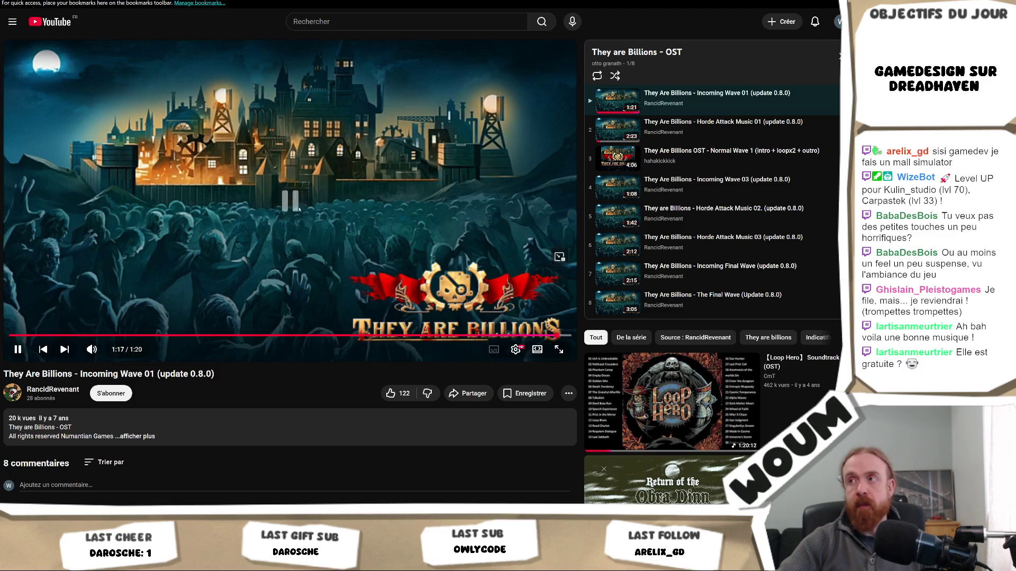
click(766, 188)
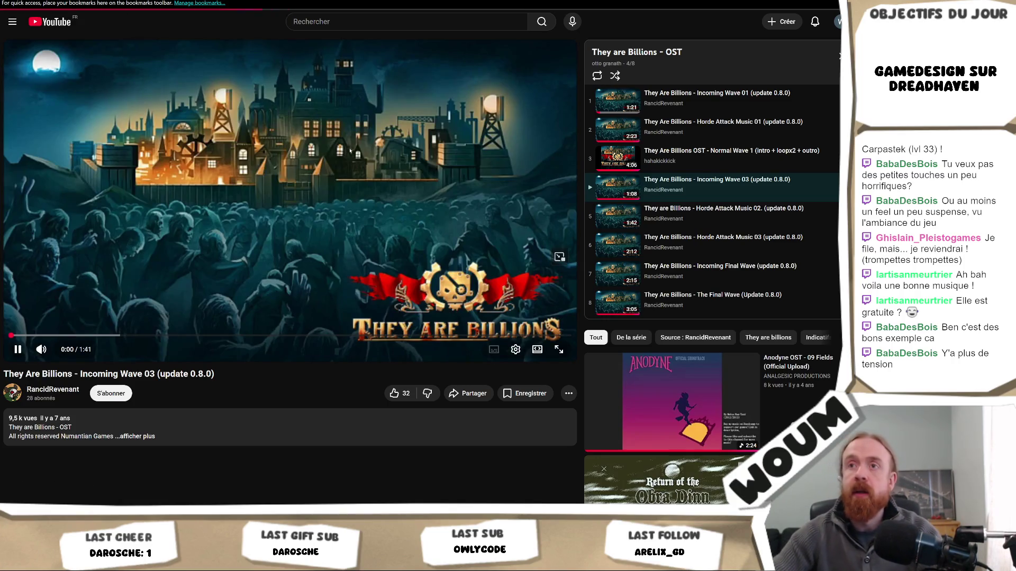
click(346, 184)
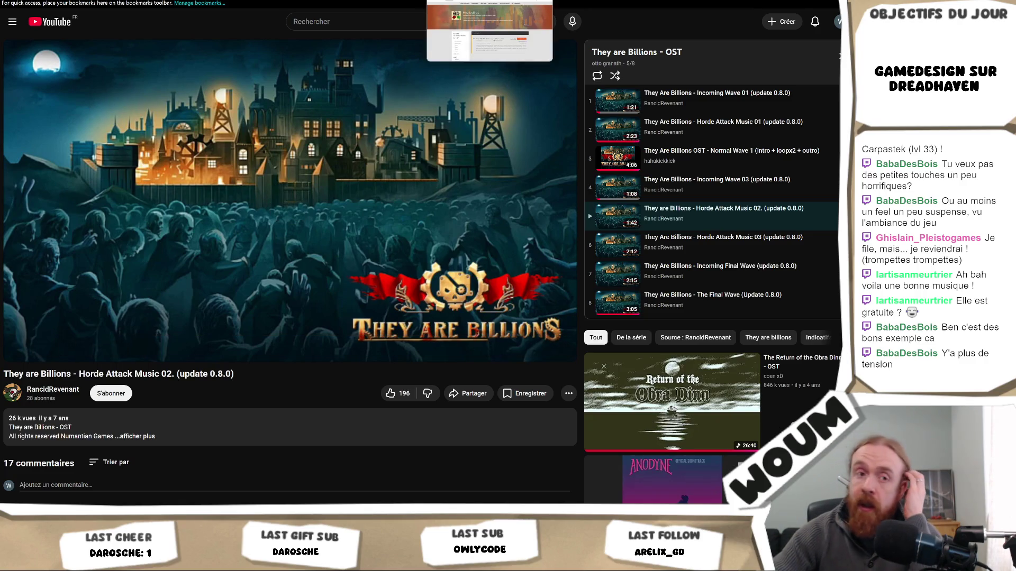
click(489, 0)
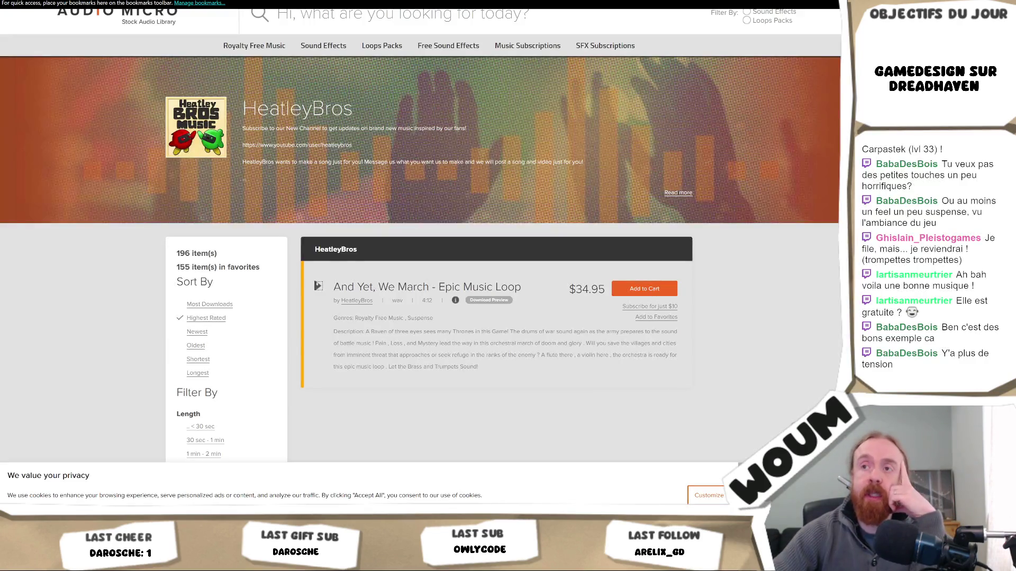
click(318, 286)
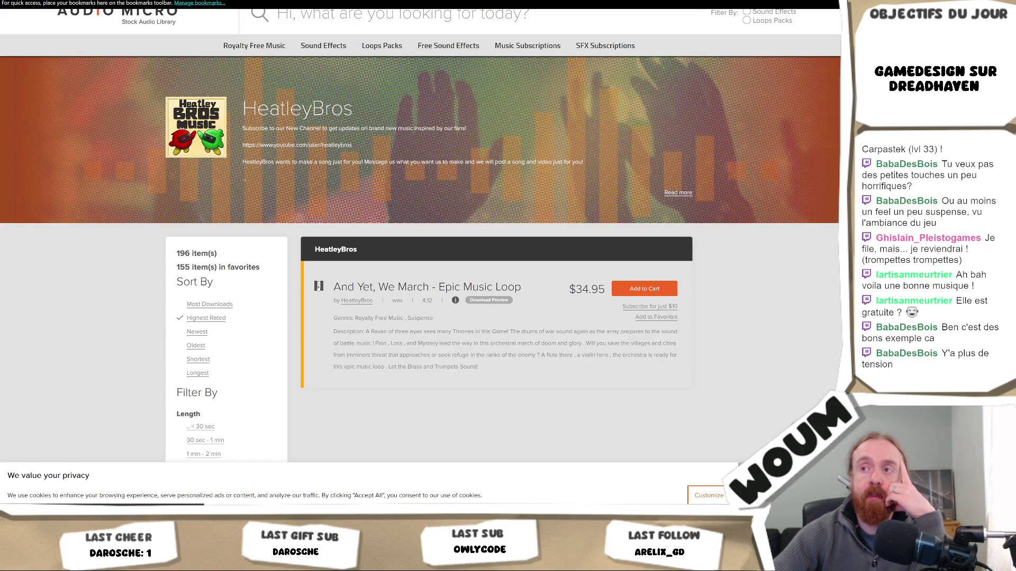
click(318, 286)
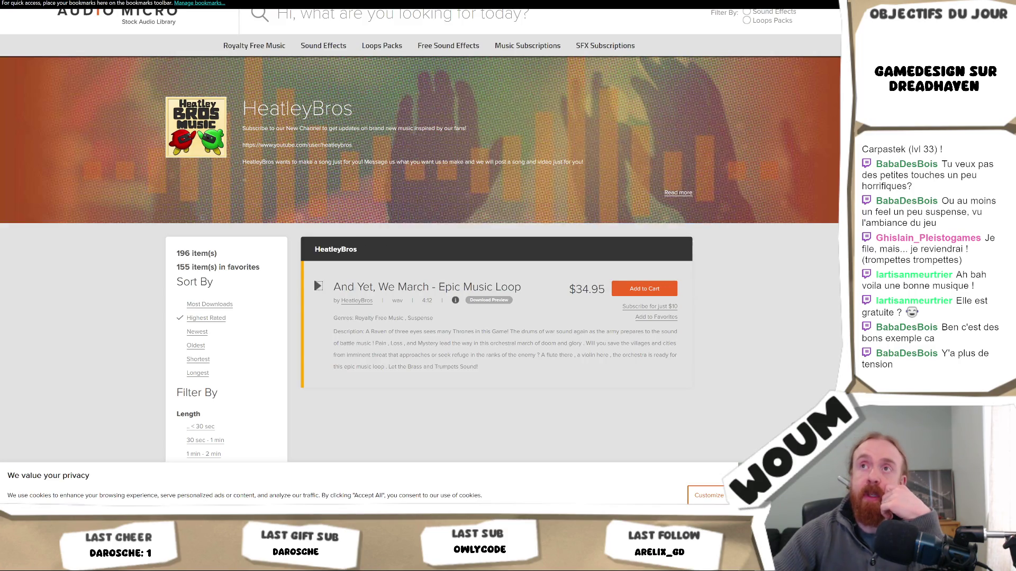
click(261, 1)
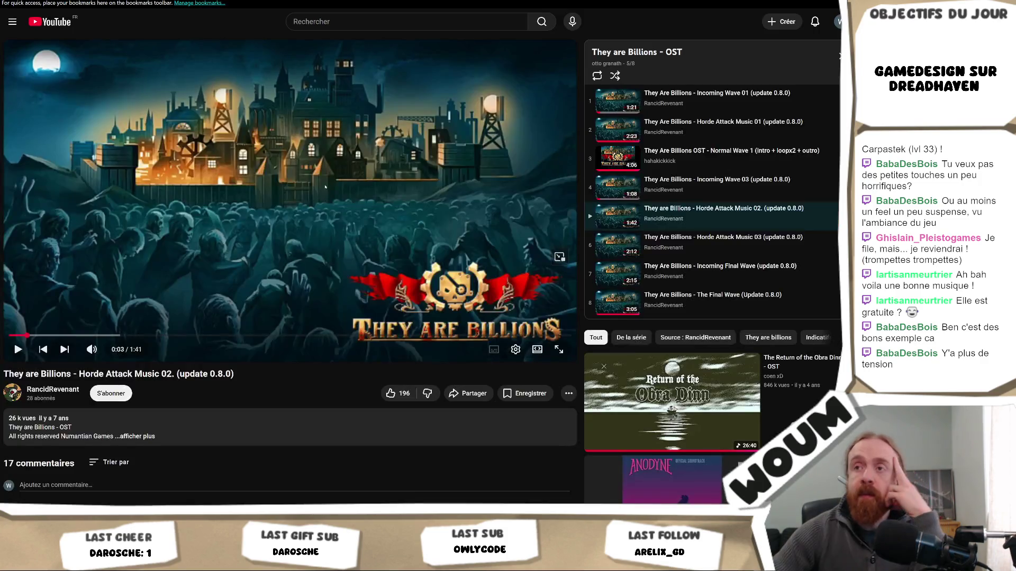
click(327, 298)
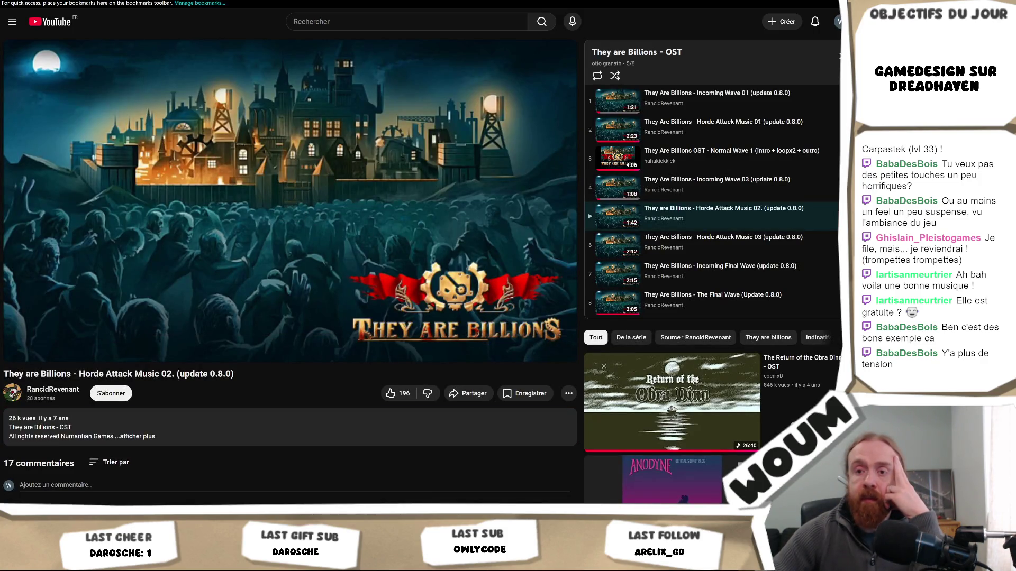
Switch from the OST to the looping dreadhaven_horde1.mp4 gameplay video in VLC
key(alt+Tab)
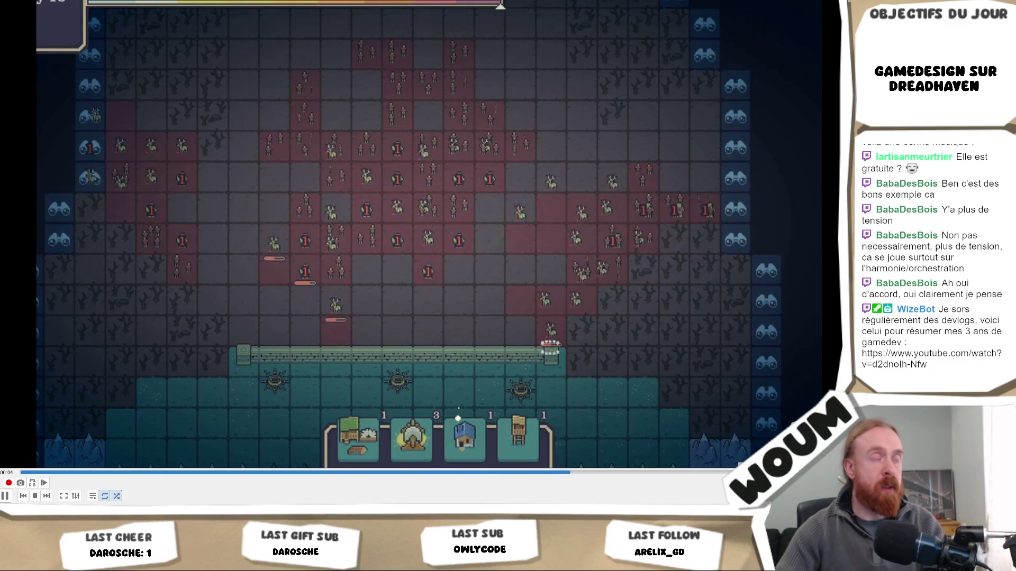
Alternate between the dreadhaven_horde1.mp4 clip and the They are Billions OST, ending on YouTube
key(alt+Tab)
key(alt+Tab)
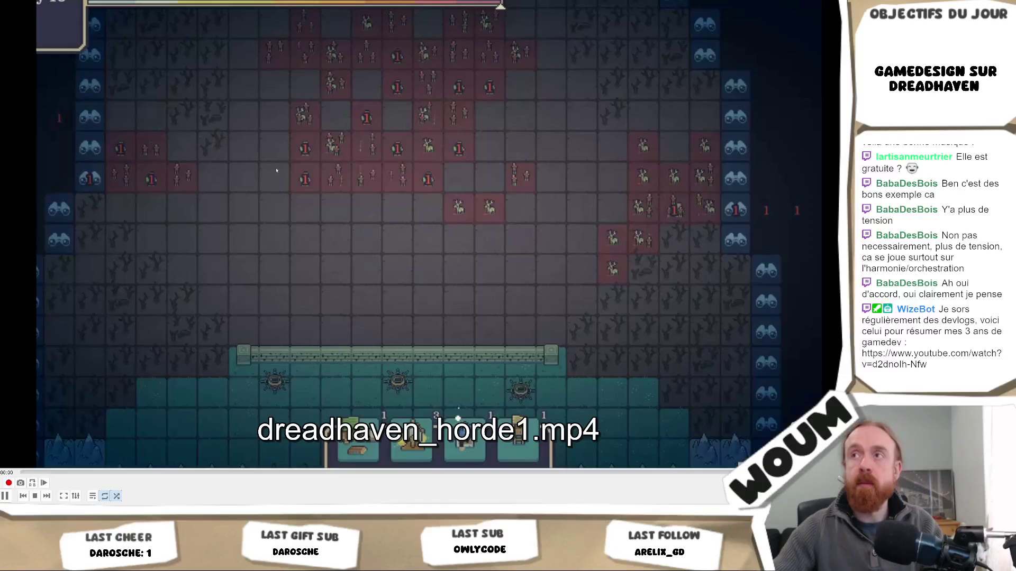
key(alt+Tab)
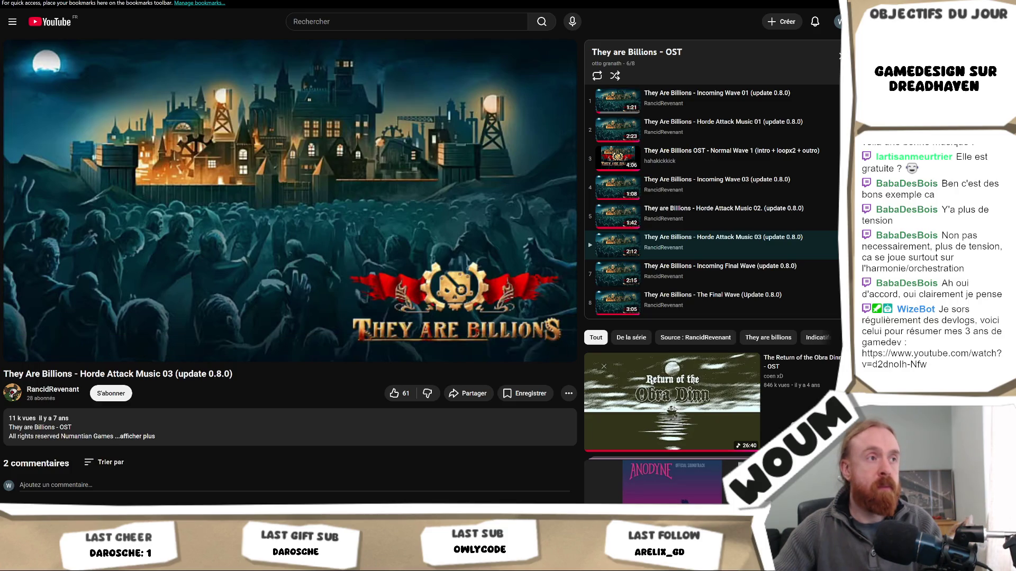
key(alt+Tab)
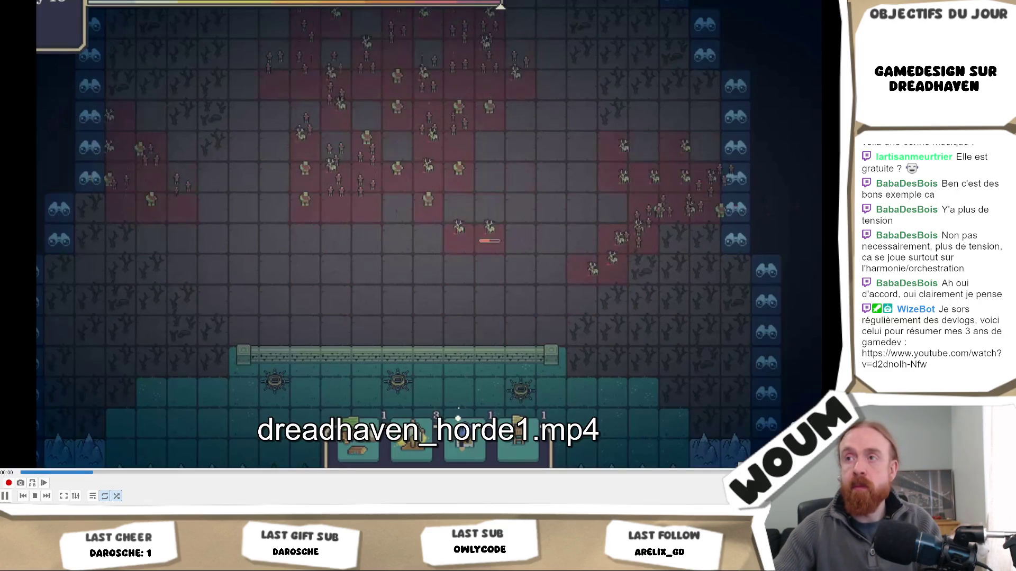
key(alt+Tab)
Start 'Incoming Wave 01 (update 0.8.0)' from the They Are Billions OST playlist
right_click(683, 103)
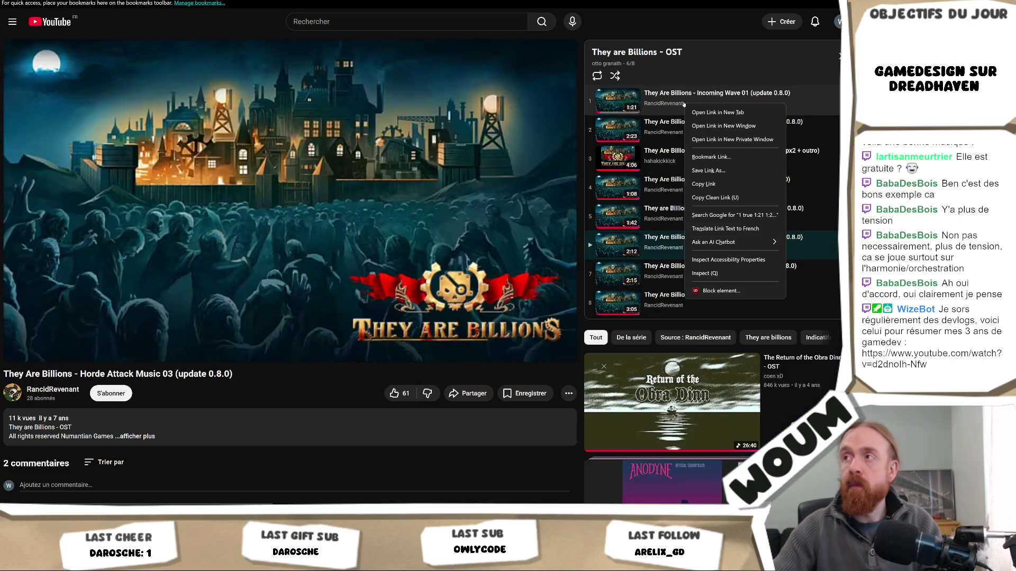
click(679, 96)
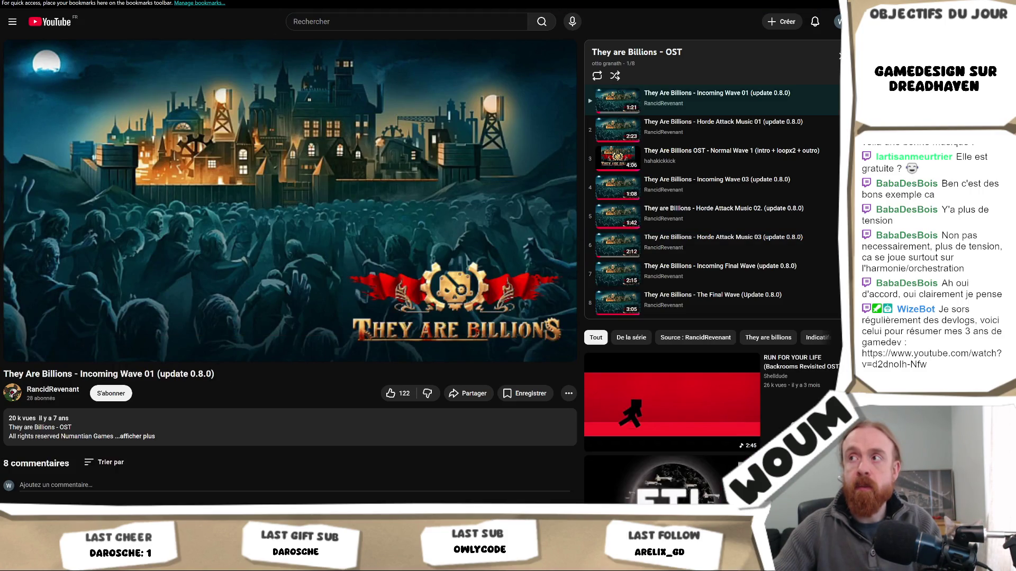
key(ctrl+l)
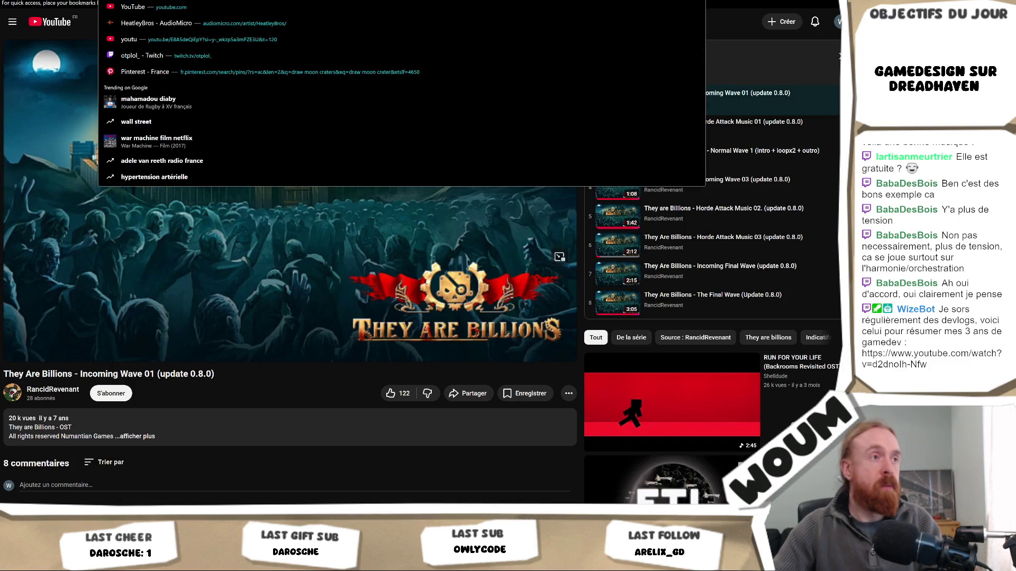
key(Escape)
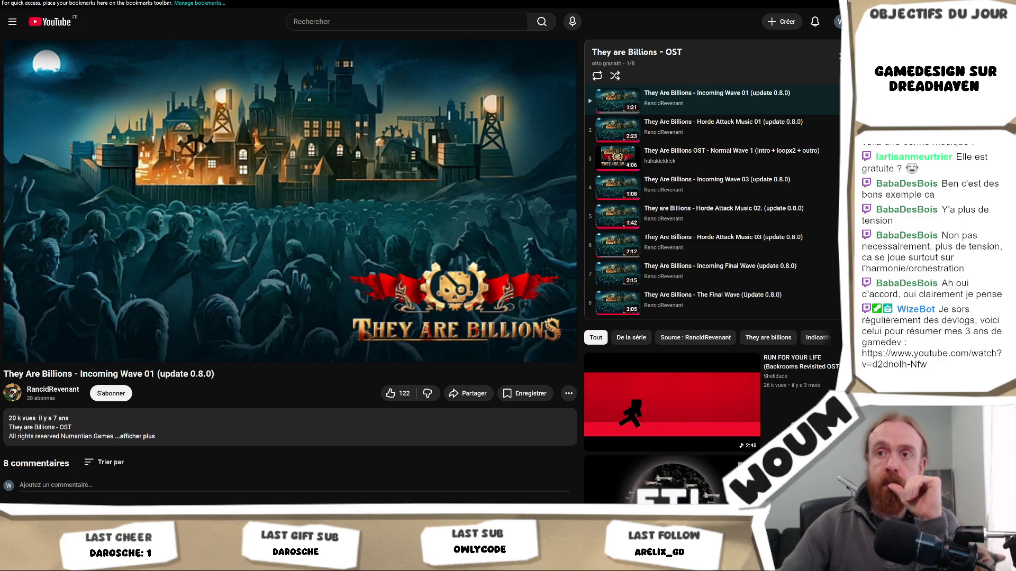
mouse_move(226, 178)
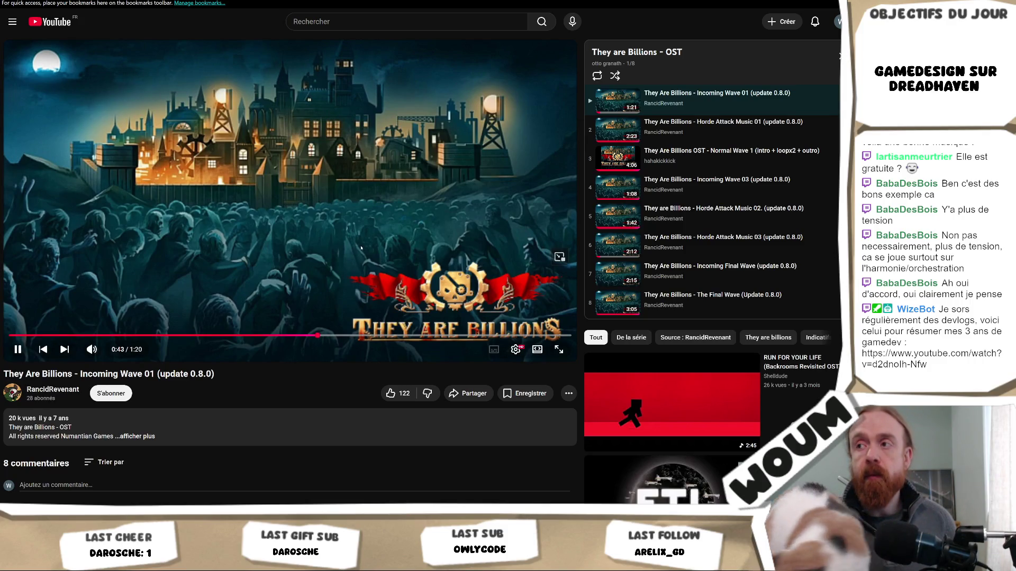
Pause Incoming Wave 01 and switch to playlist track 3, Normal Wave 1
click(291, 214)
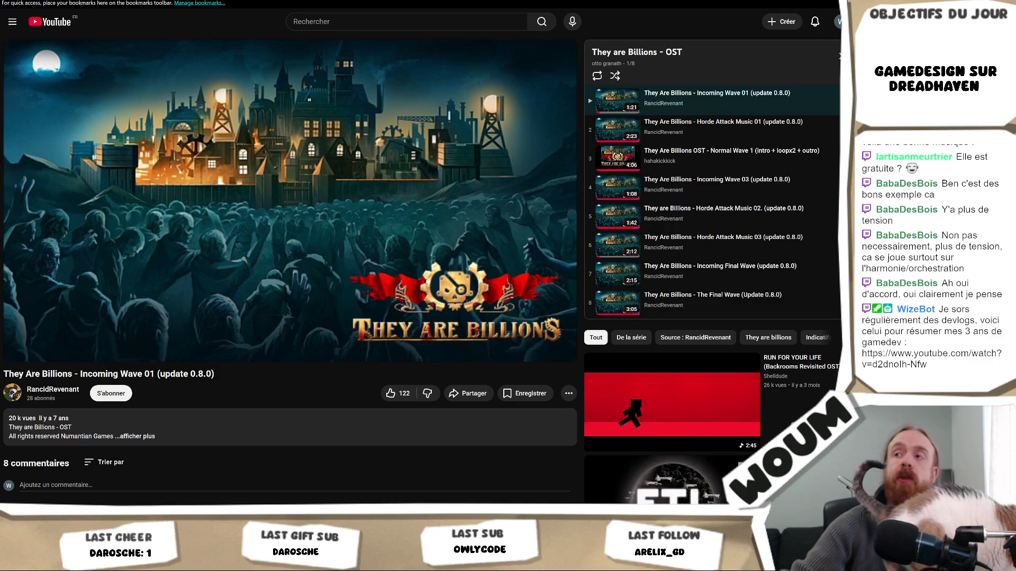
click(755, 168)
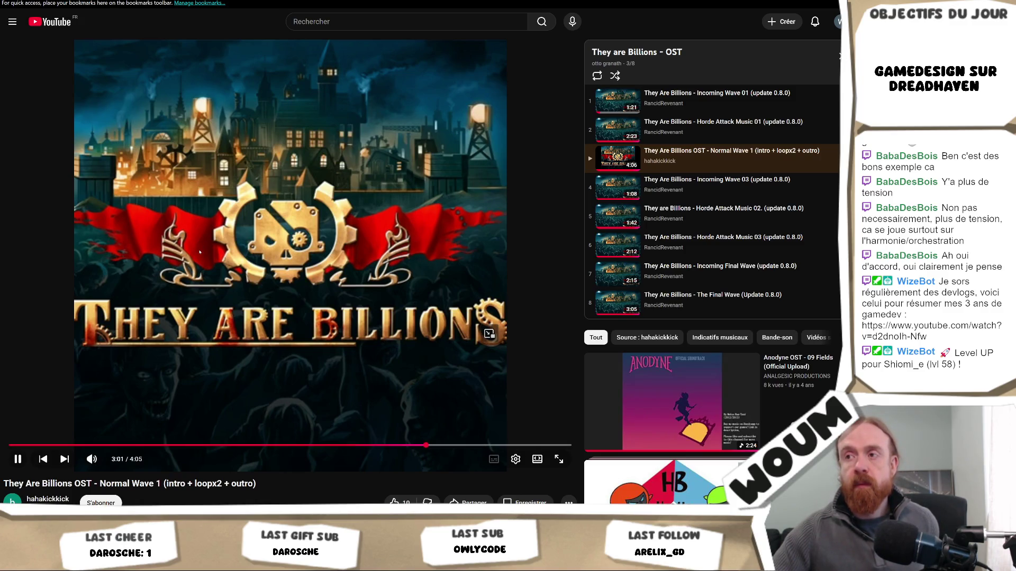
Briefly pause and resume Normal Wave 1, then return to the running Dreadhaven game in Unity
click(200, 253)
click(20, 321)
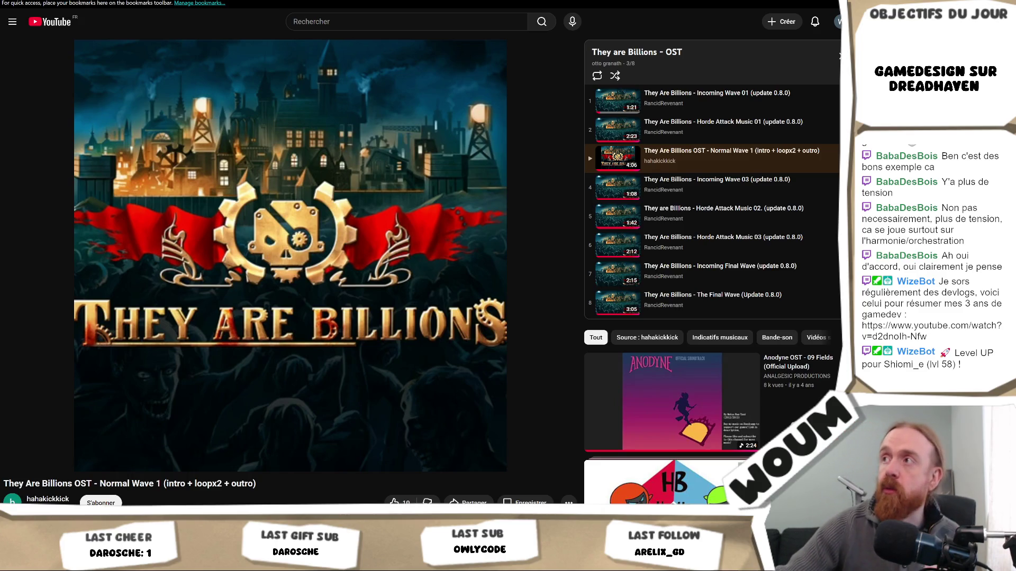
key(alt+Tab)
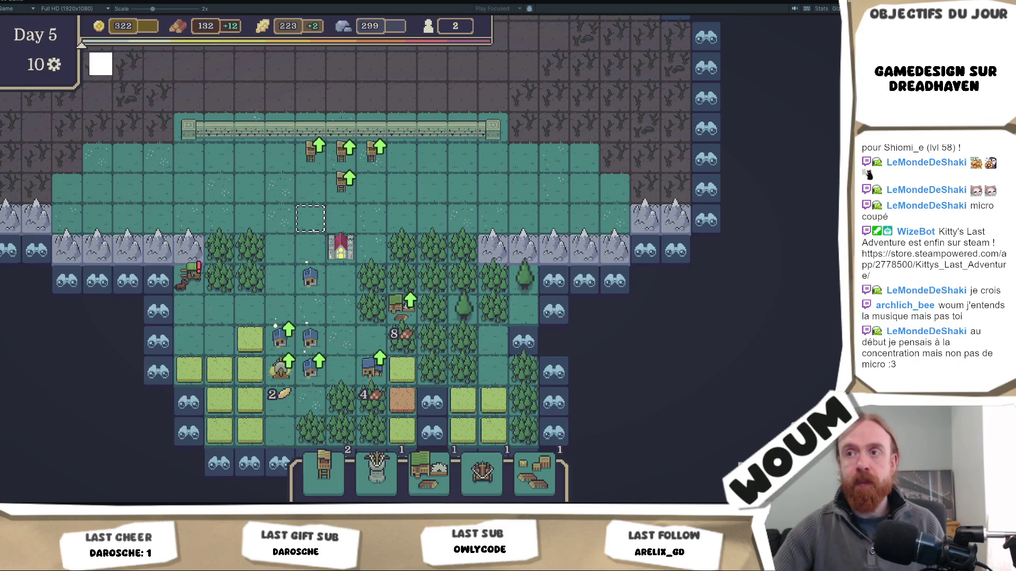
Stop the maximized Dreadhaven playtest with Ctrl+P to restore the full editor layout
mouse_move(311, 339)
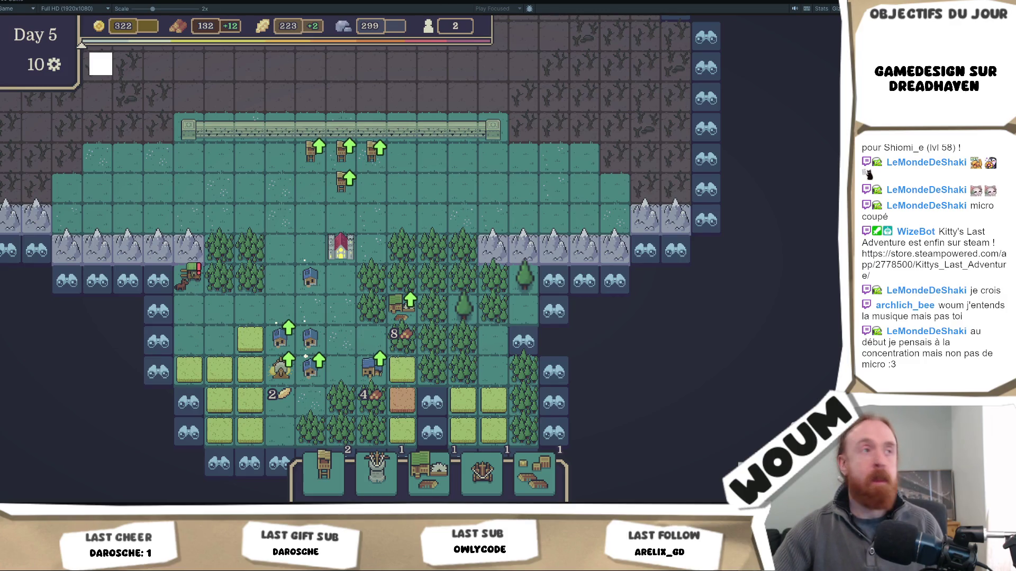
key(ctrl+p)
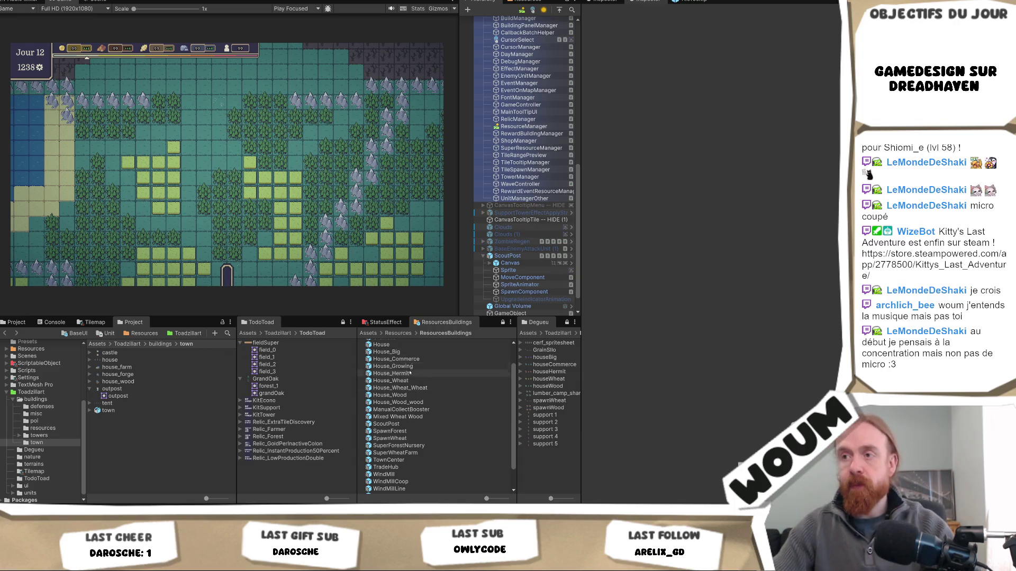
Open SupportStatusEffectFreeze from Resources > ResourcesBuildings > Defense and select its Support child
click(398, 333)
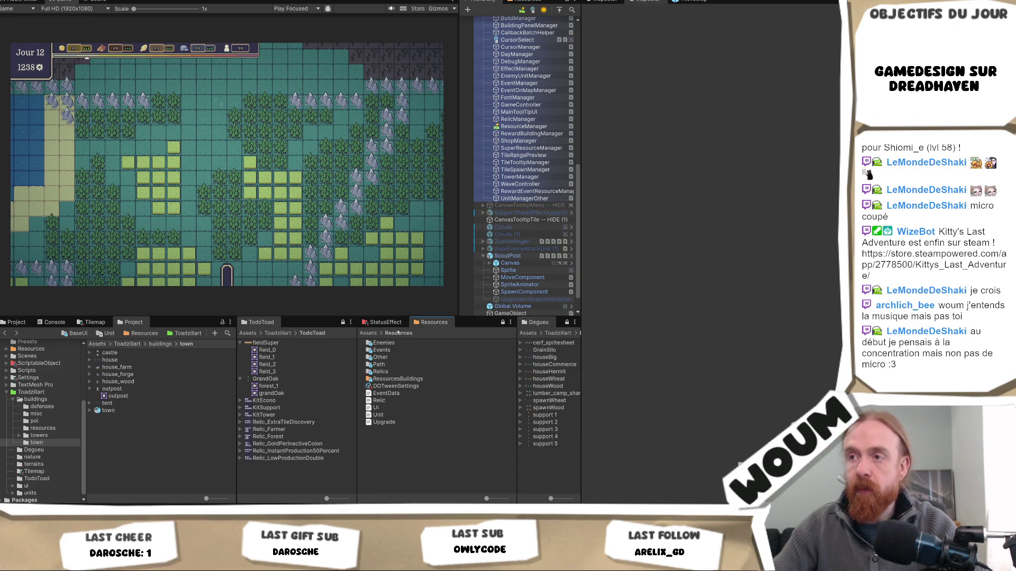
double_click(394, 378)
double_click(383, 343)
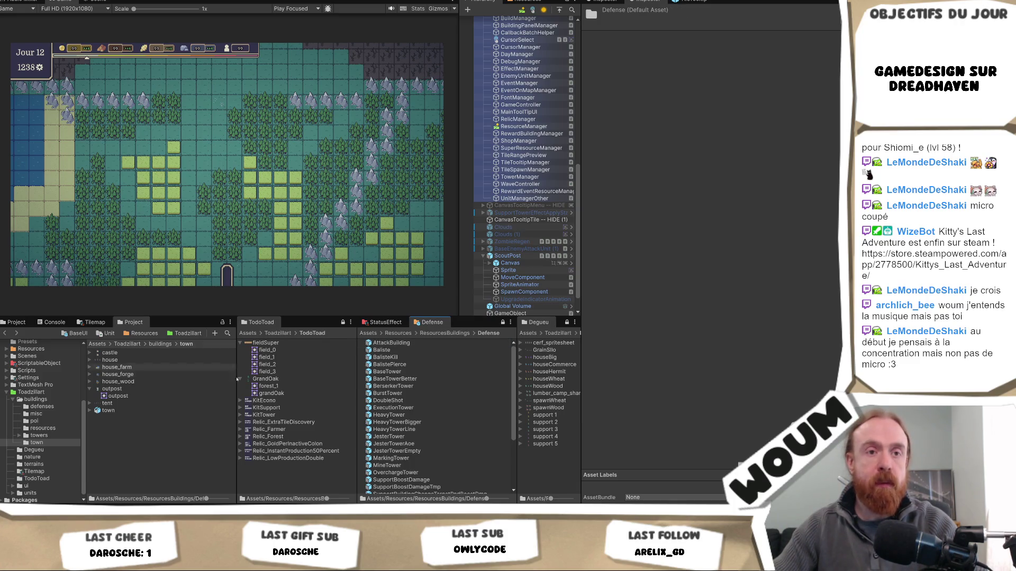
scroll(420, 443, down, 5)
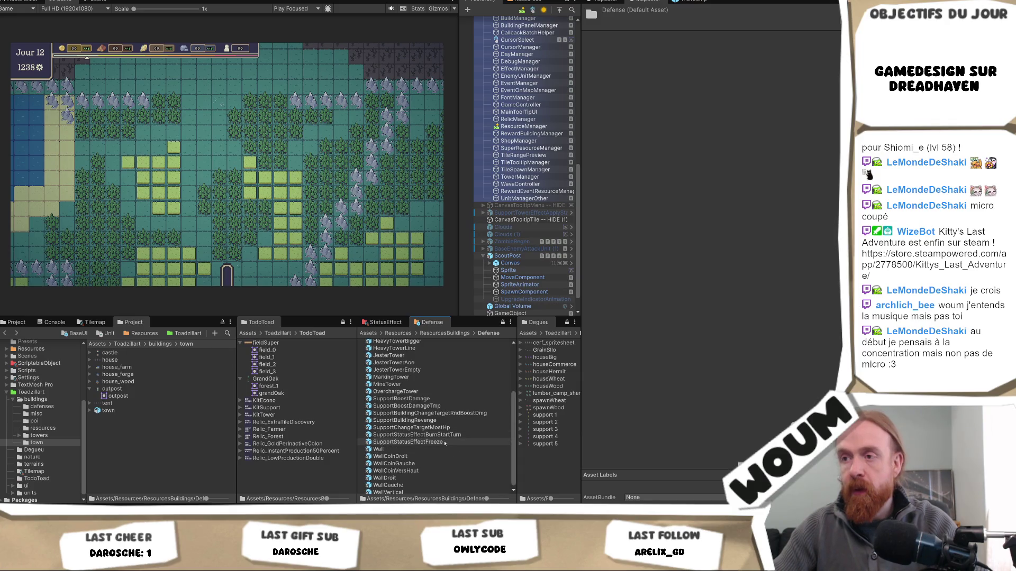
click(418, 442)
scroll(709, 264, down, 4)
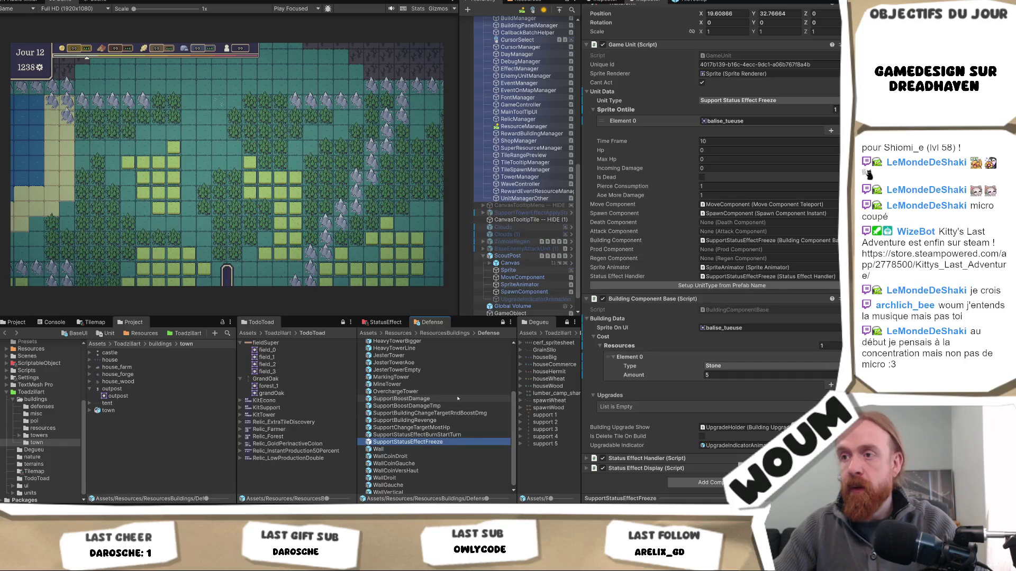
click(439, 421)
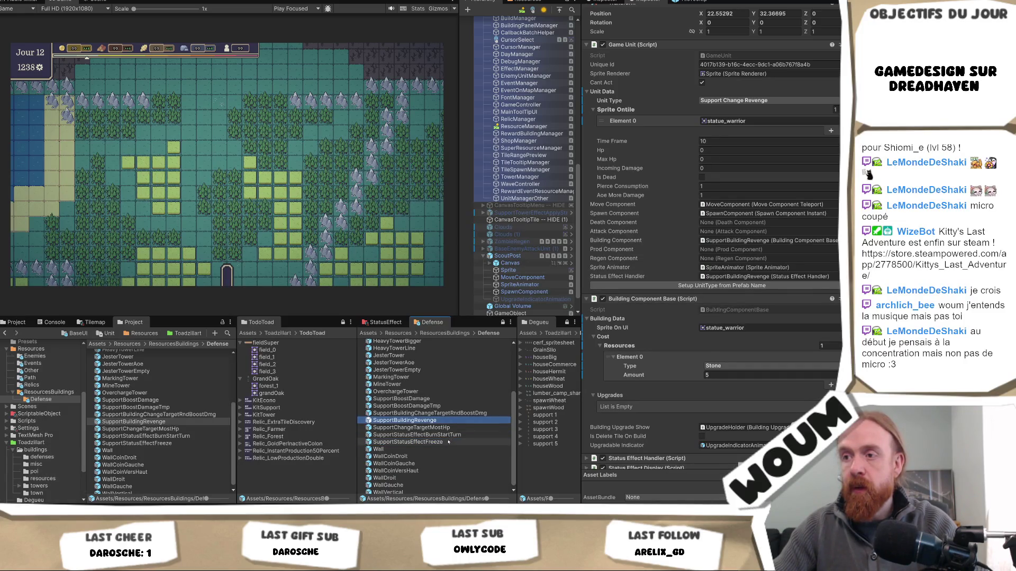
double_click(412, 442)
click(524, 82)
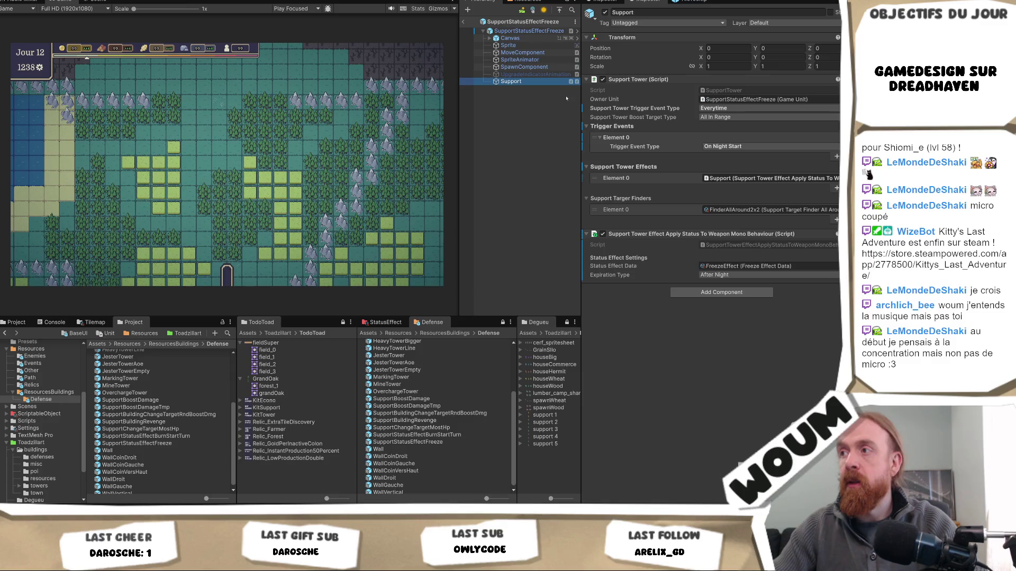
Inspect the prefab root's Status Effect Handler component
click(548, 31)
scroll(743, 269, down, 2)
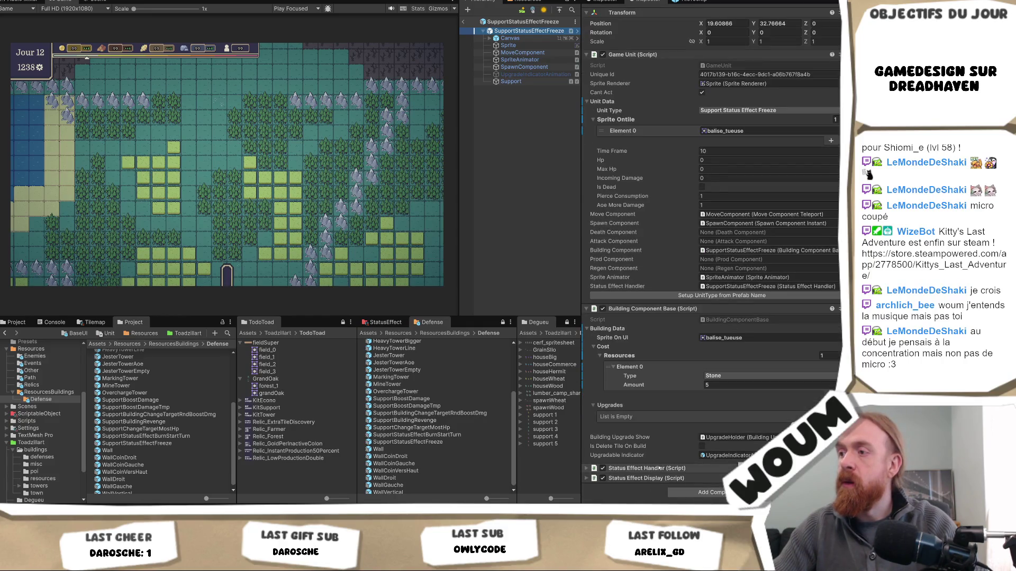
click(662, 468)
scroll(665, 456, down, 1)
scroll(648, 470, up, 3)
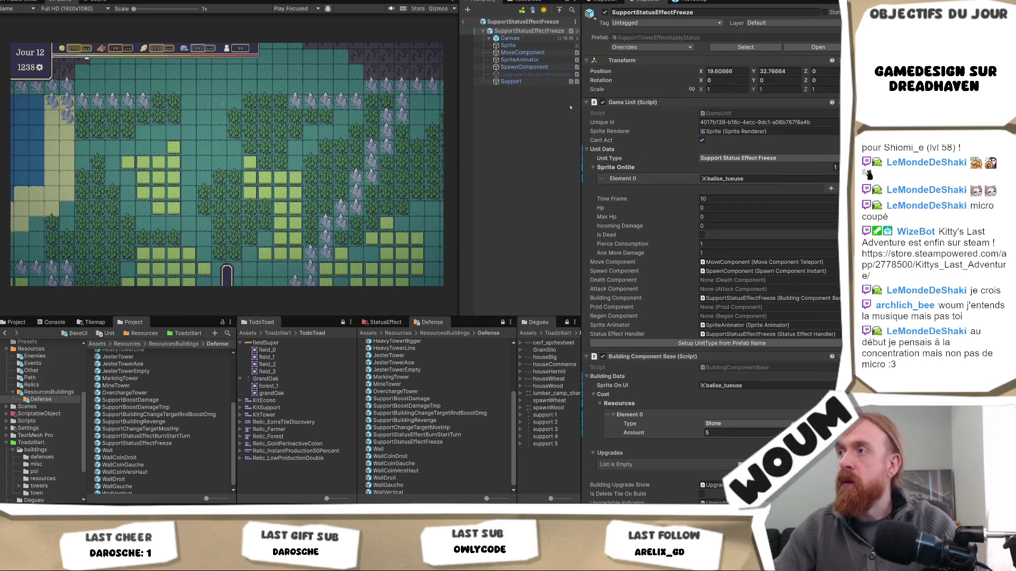
On the Support child, keep Boost Target Type as All In Range and ping the FinderAllAround2x2 finder
click(511, 82)
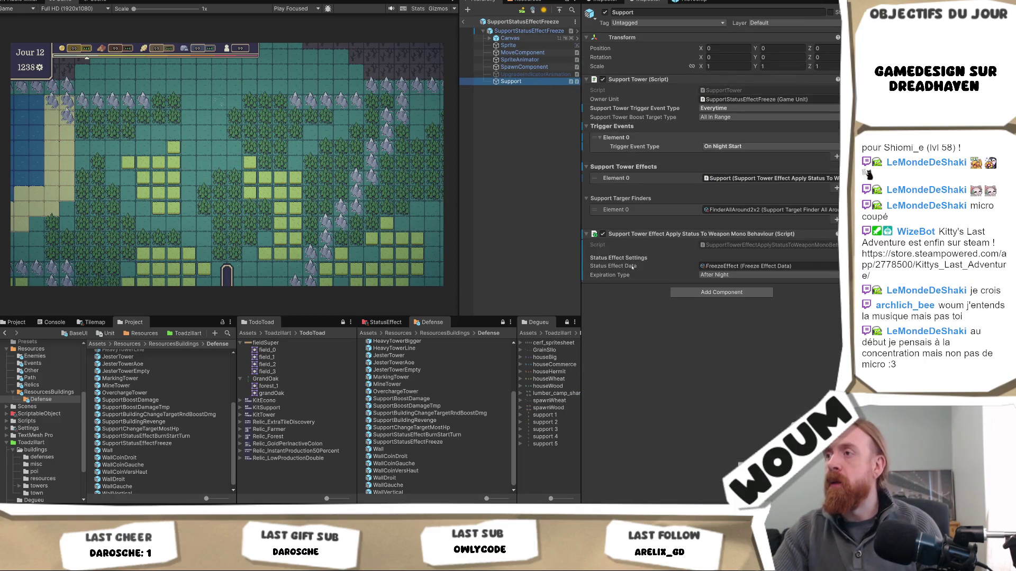
click(736, 117)
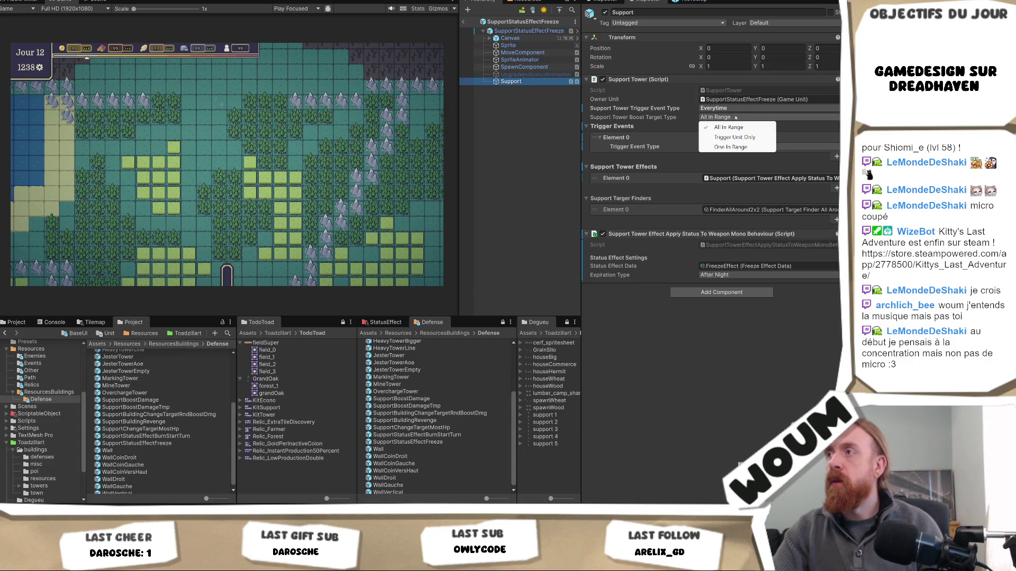
click(614, 123)
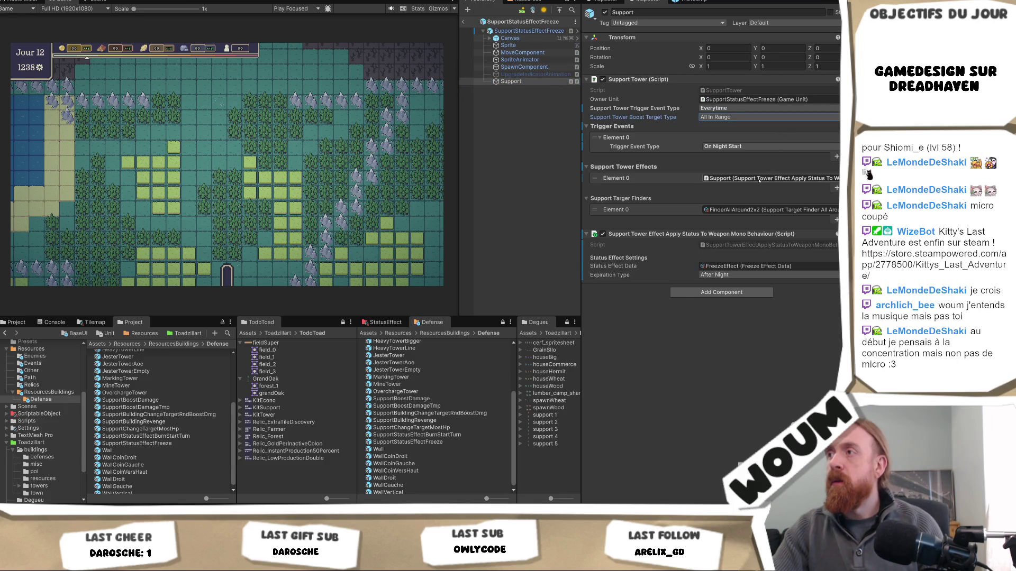
click(740, 178)
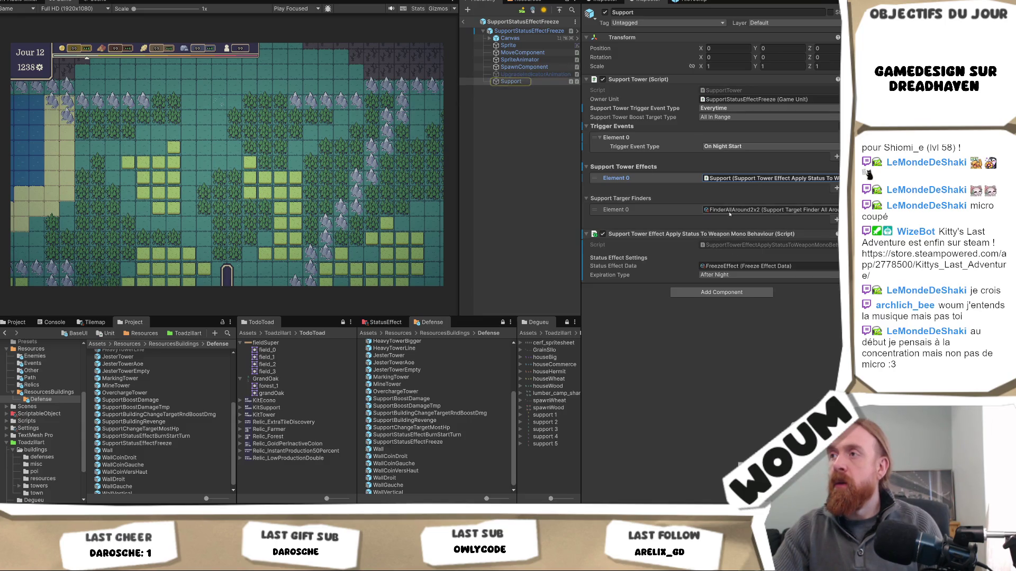
click(731, 210)
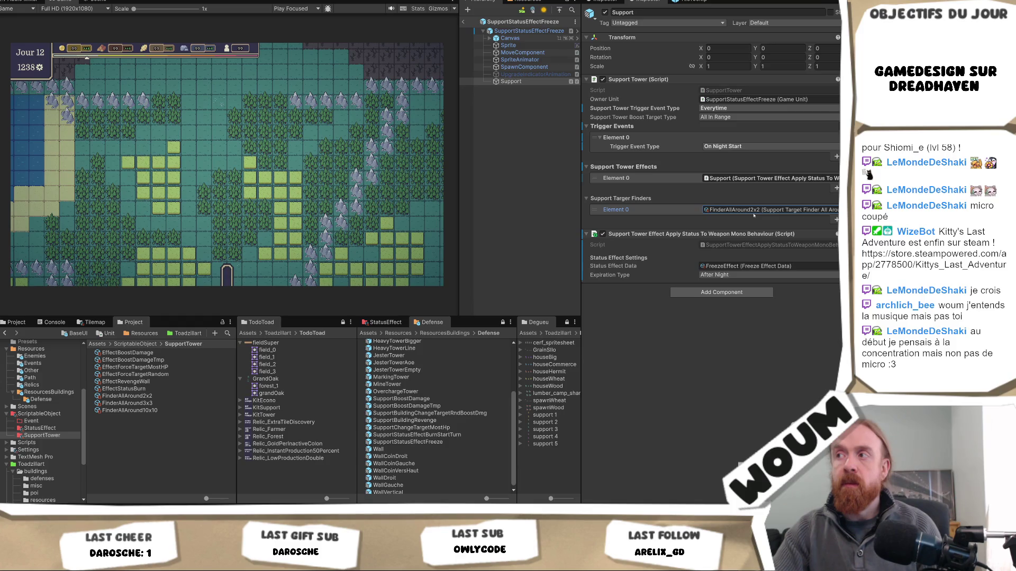
Duplicate FinderAllAround2x2 and name the copy FinderInFrontOf
click(754, 212)
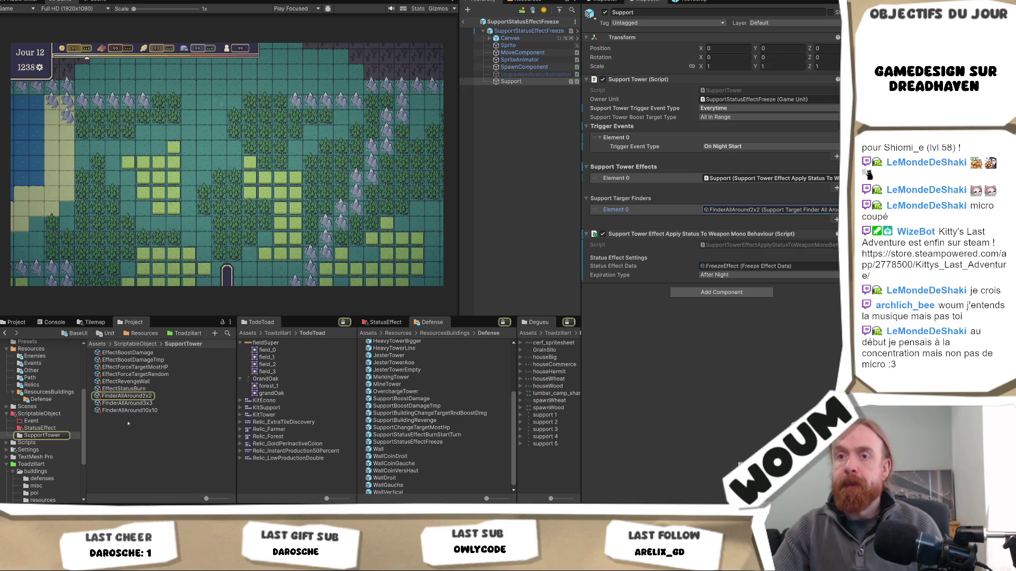
click(153, 397)
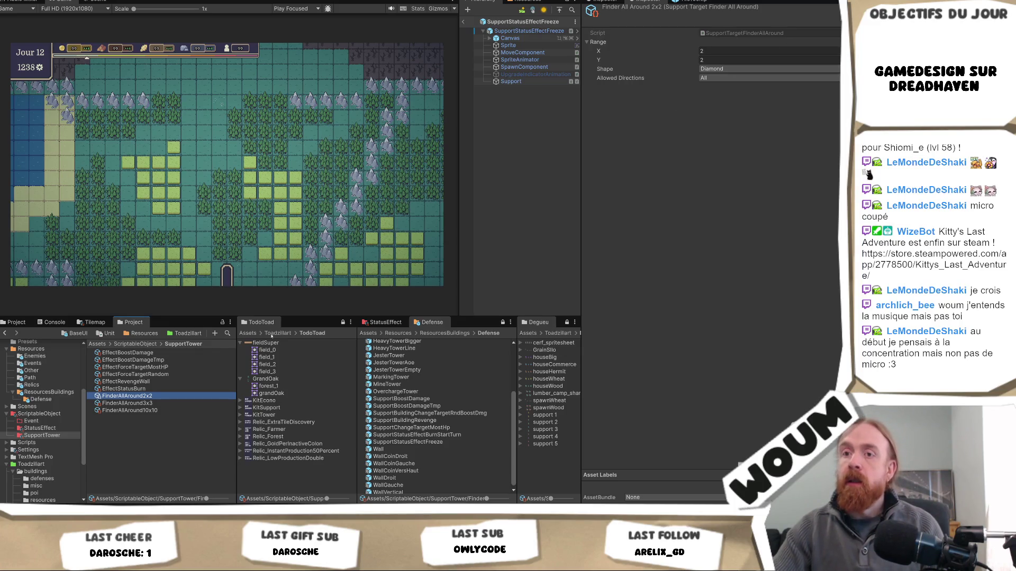
click(144, 404)
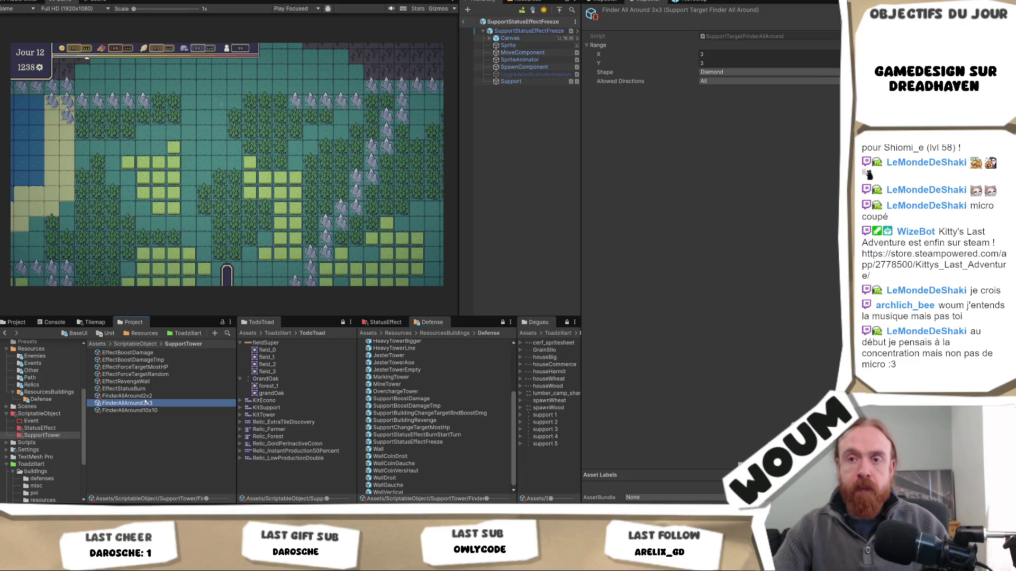
click(148, 396)
key(ctrl+d)
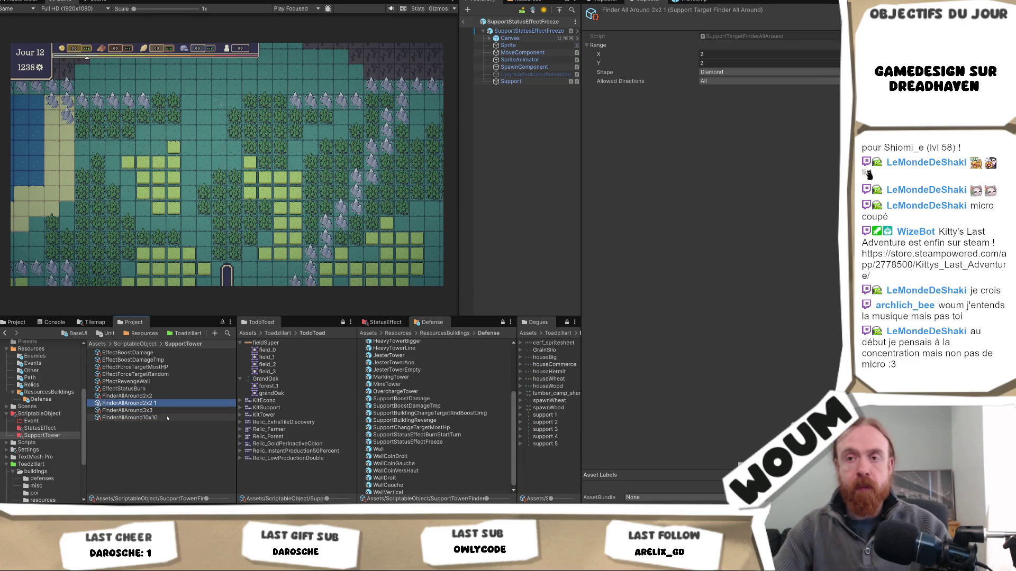
click(112, 404)
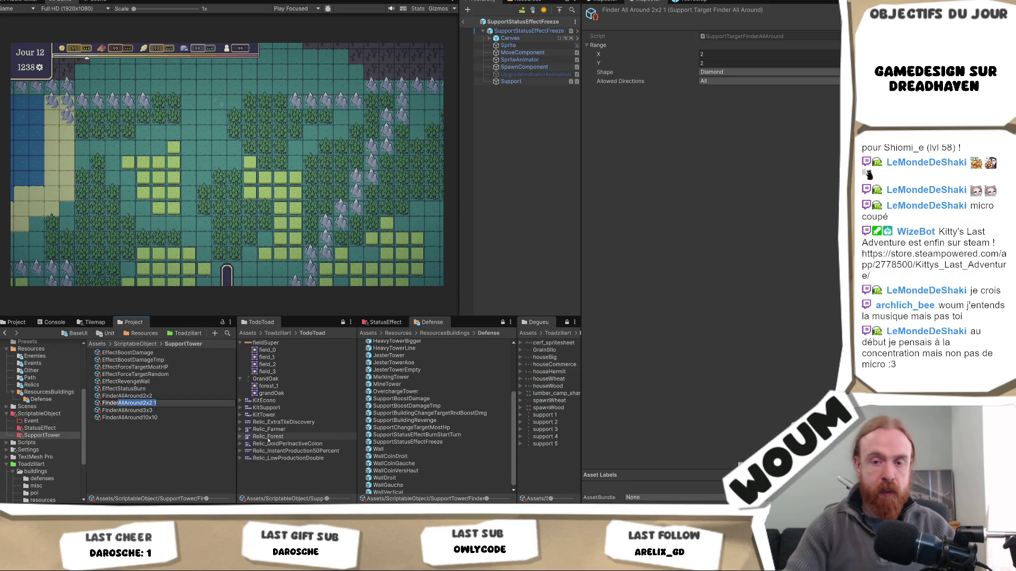
text(InFrontOf)
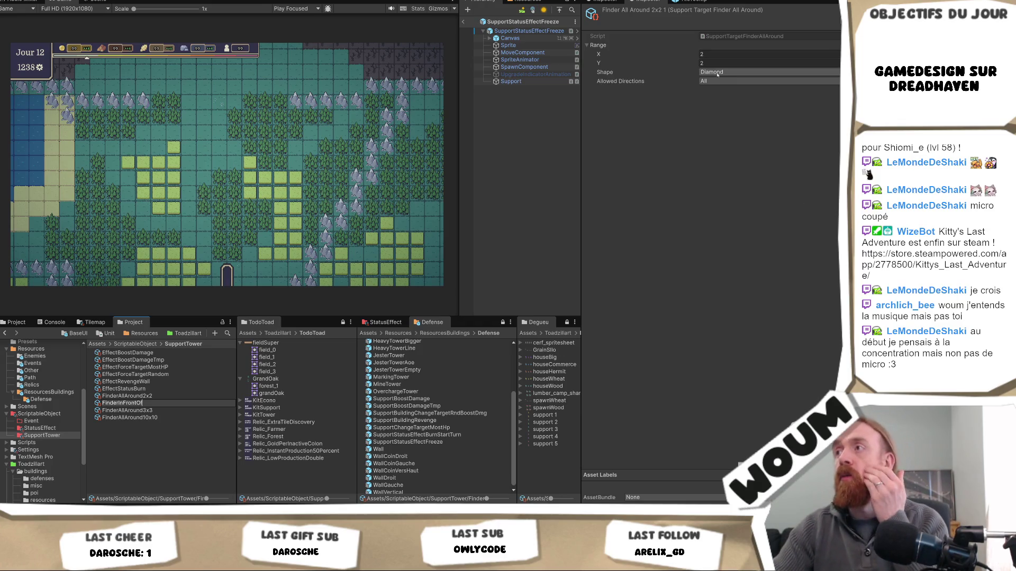
Give FinderInFrontOf a 1×1 Square range with only the Top direction allowed
click(719, 72)
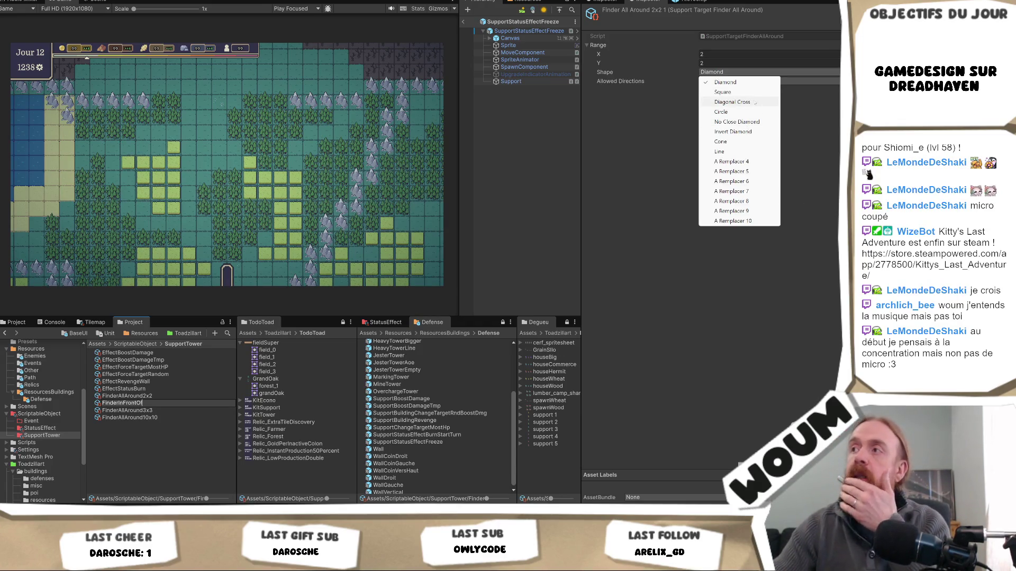
click(740, 93)
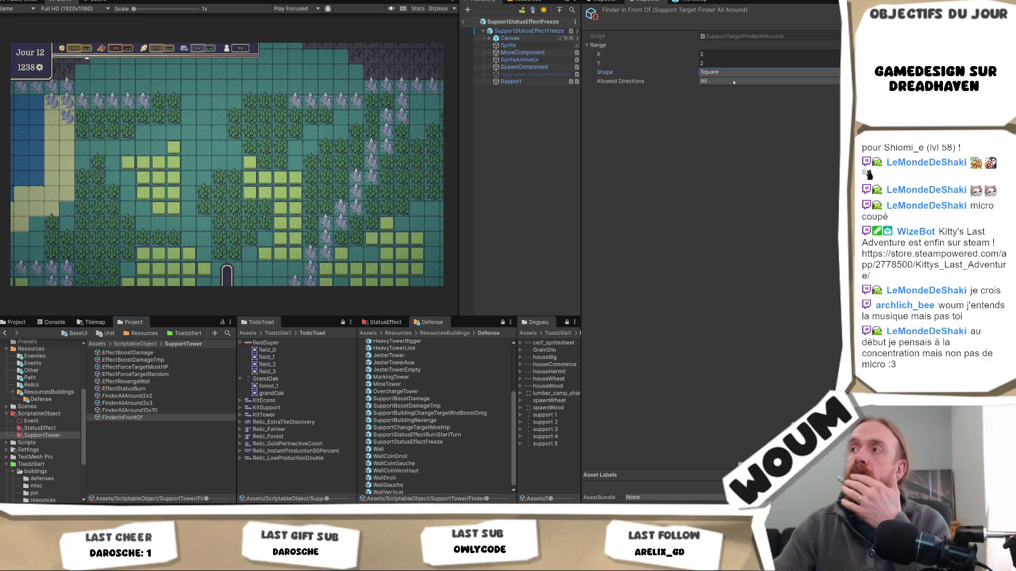
click(720, 54)
text(1)
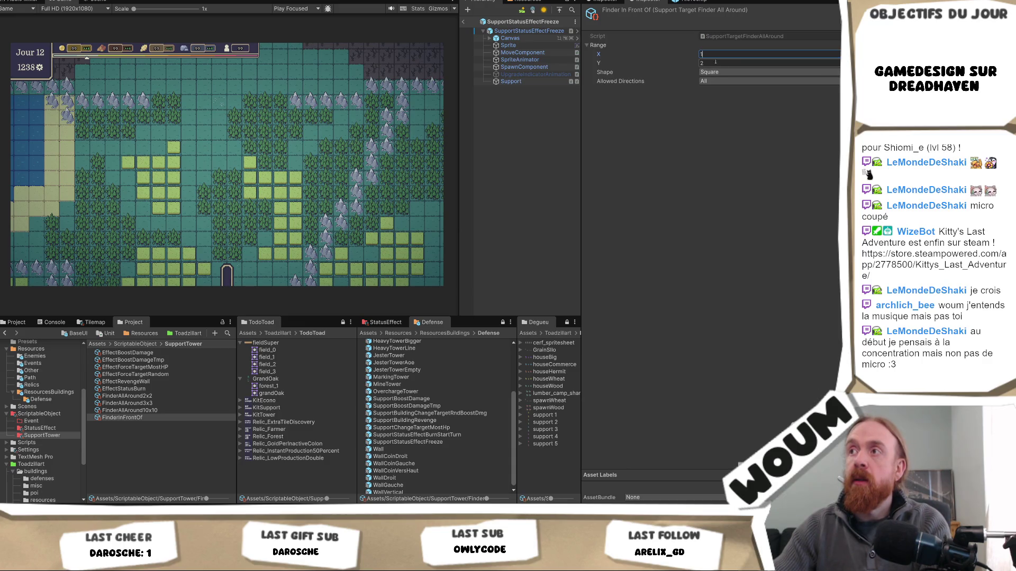
click(714, 63)
click(725, 80)
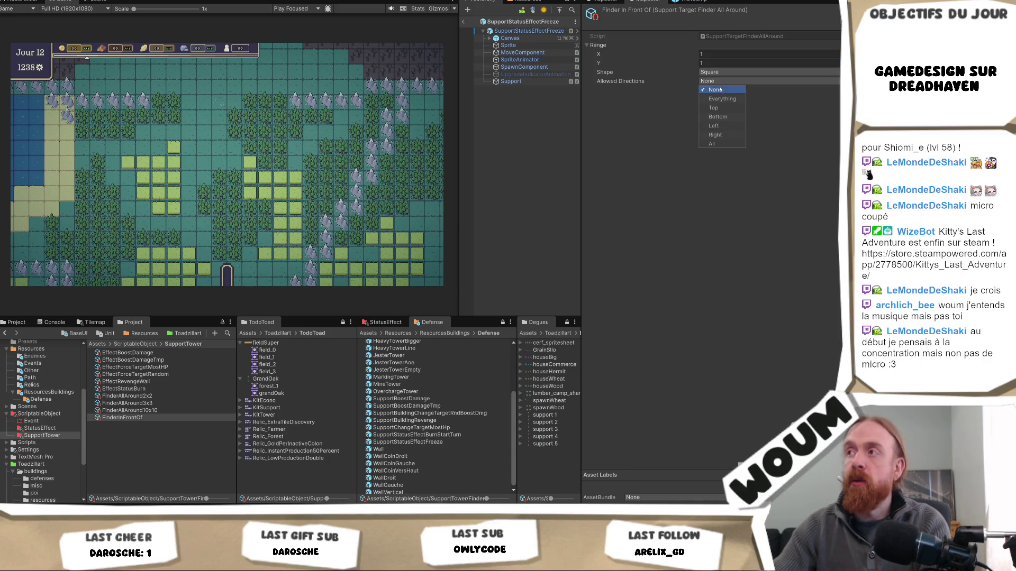
click(715, 90)
click(719, 81)
click(715, 108)
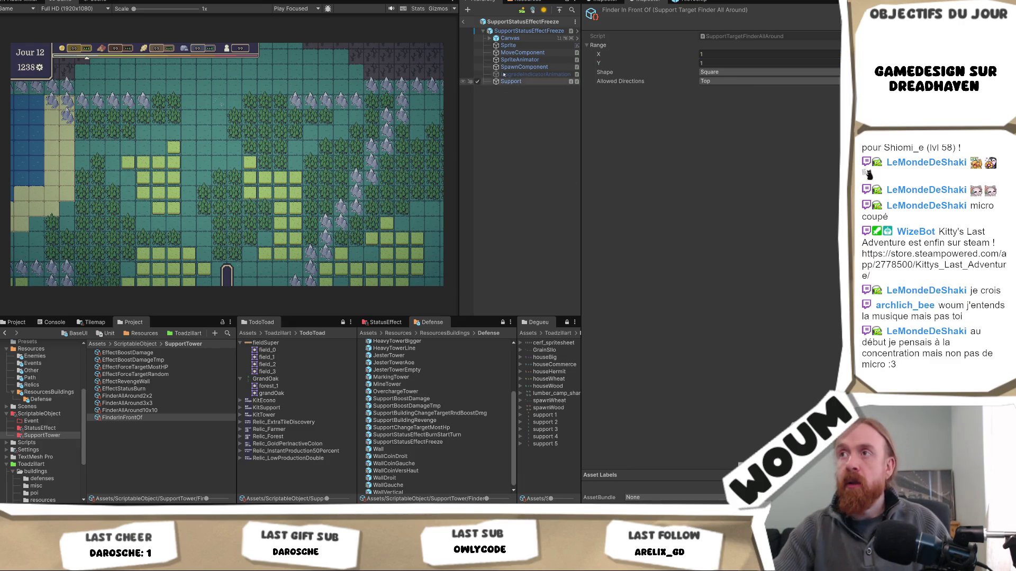
click(529, 31)
Drag FinderInFrontOf into the Support child's Support Target Finders Element 0, then exit prefab mode
scroll(583, 162, down, 3)
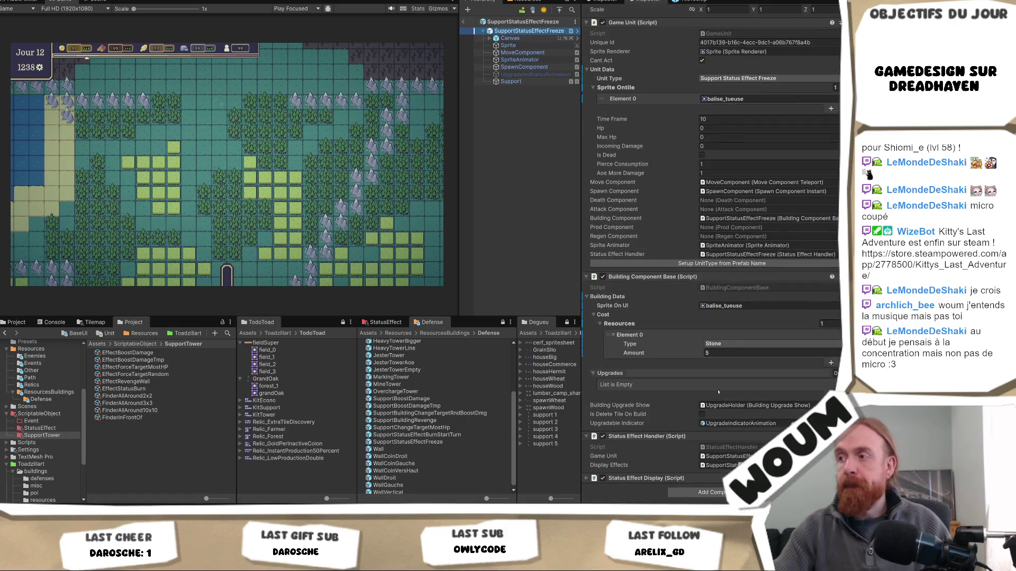
click(511, 81)
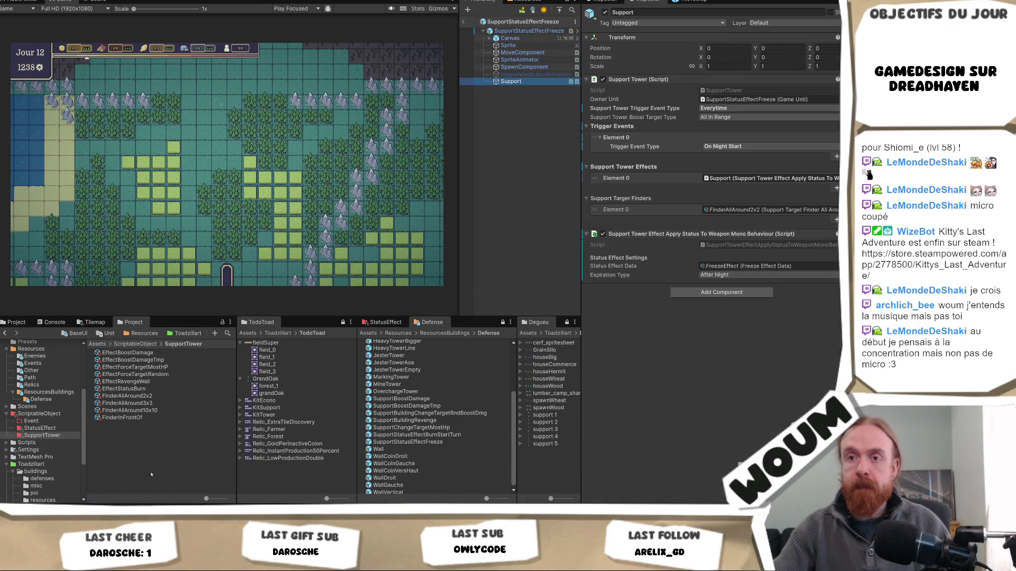
click(741, 211)
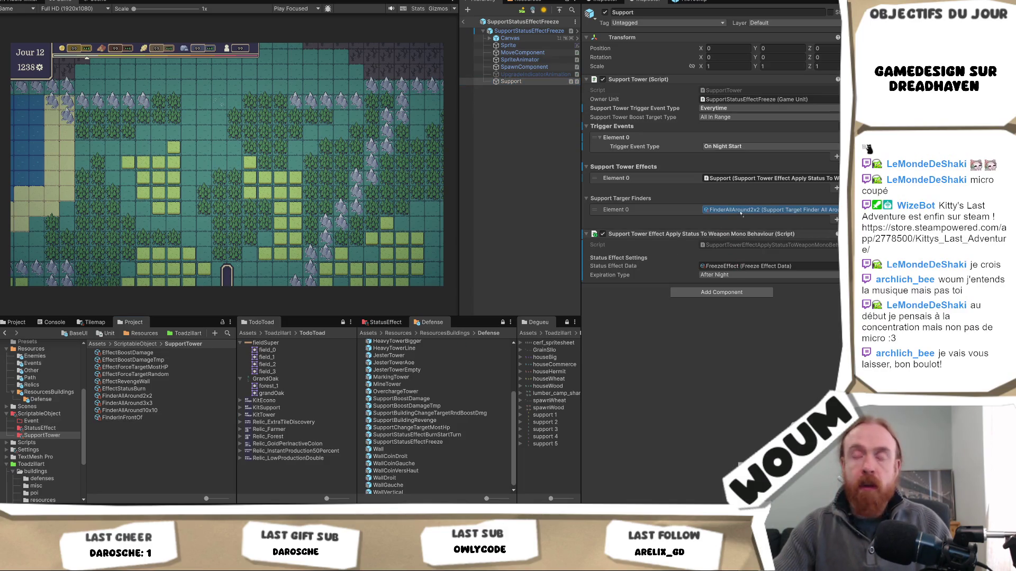
drag(122, 417, 741, 210)
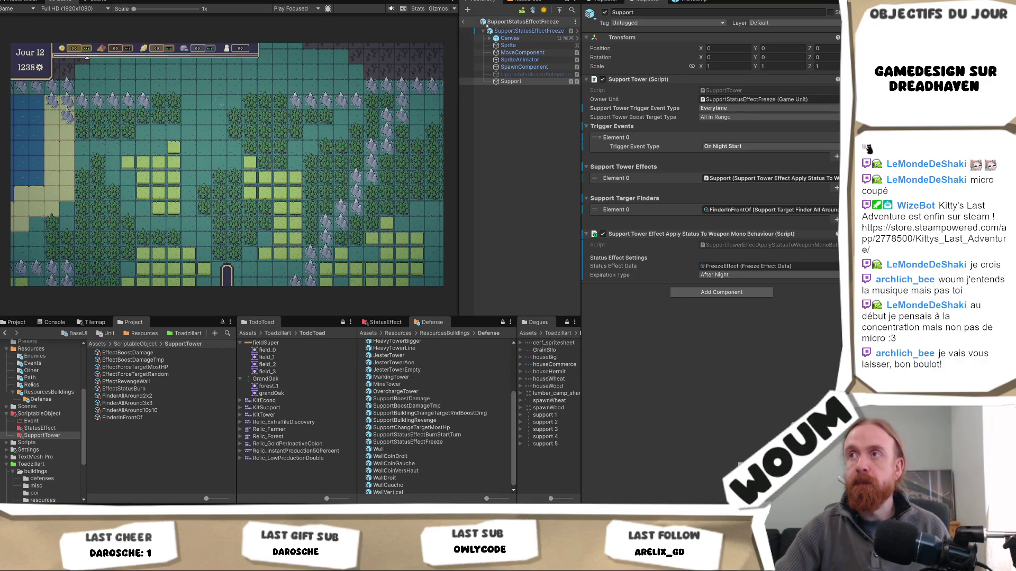
click(463, 21)
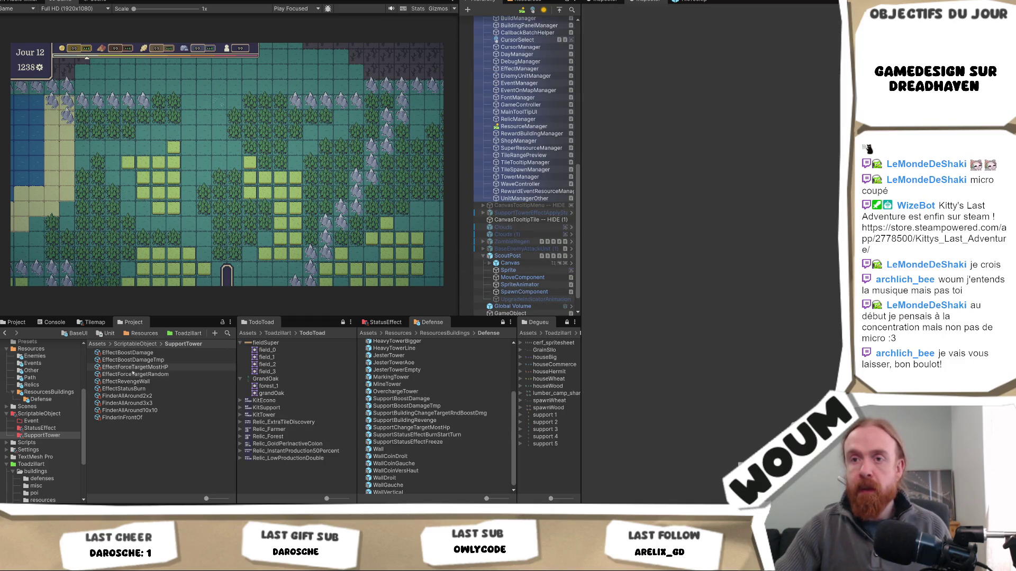
Assign FinderInFrontOf as SupportStatusEffectBurnStartTurn's Support target finder
double_click(448, 435)
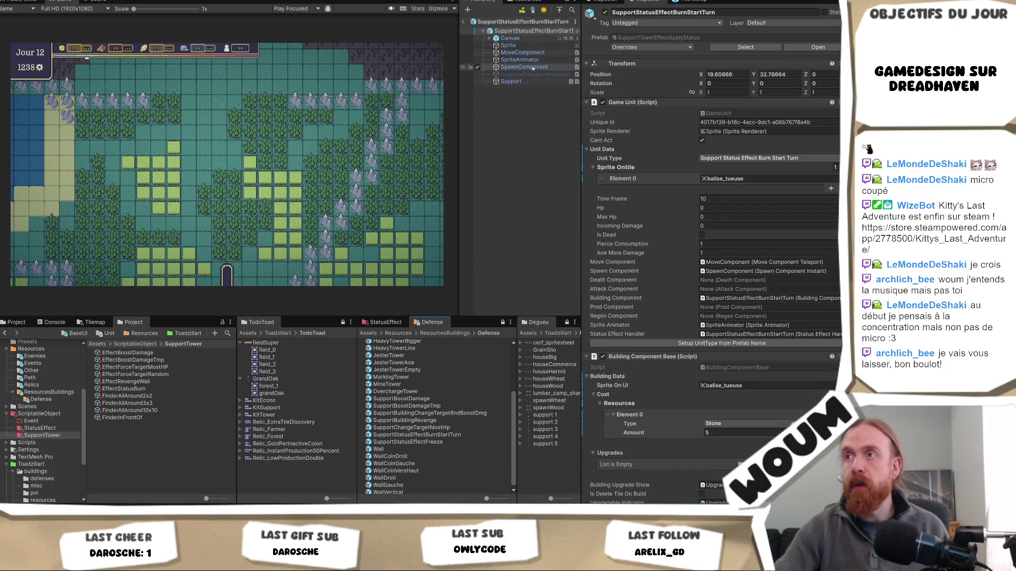
click(526, 82)
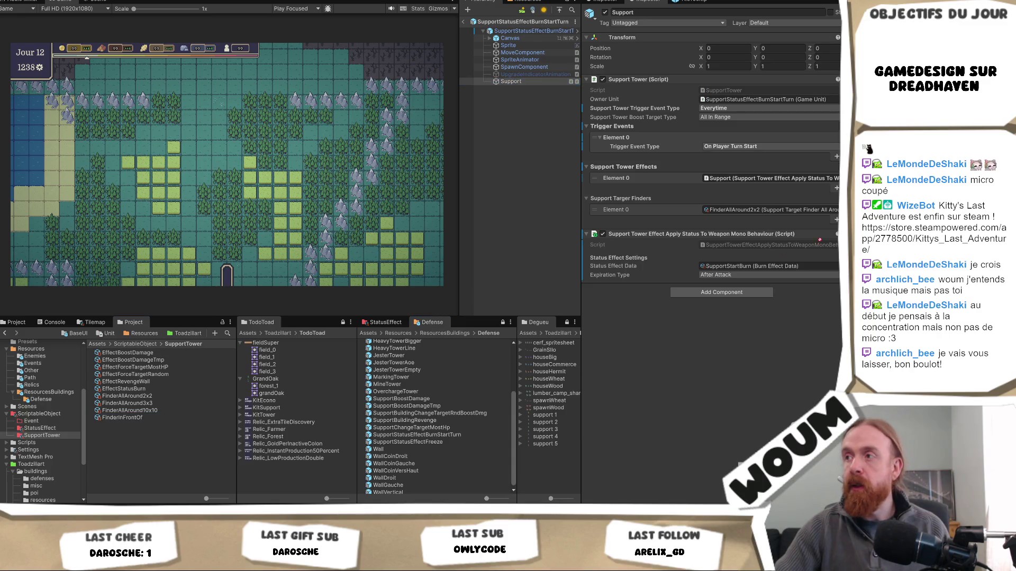
drag(776, 266, 762, 210)
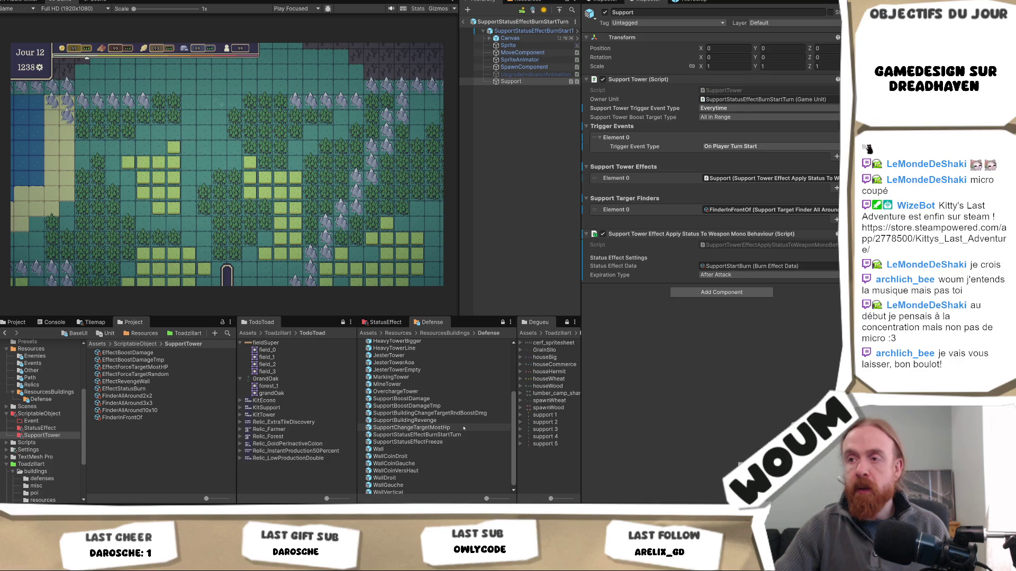
Replace SupportBoostDamage's FinderAllAround2x2 target finder with a pasted FinderInFrontOf
double_click(465, 401)
scroll(786, 307, down, 3)
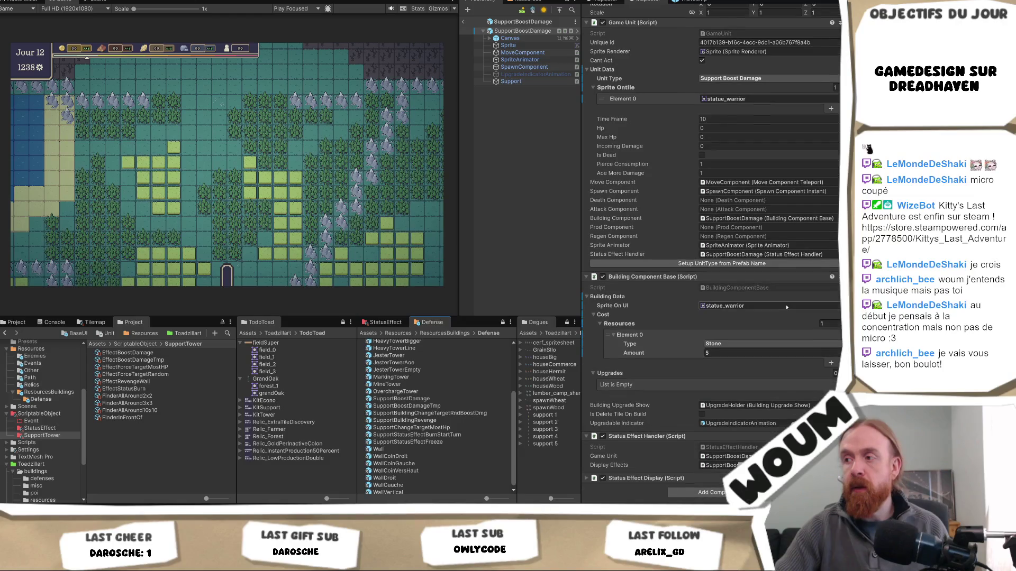
click(511, 82)
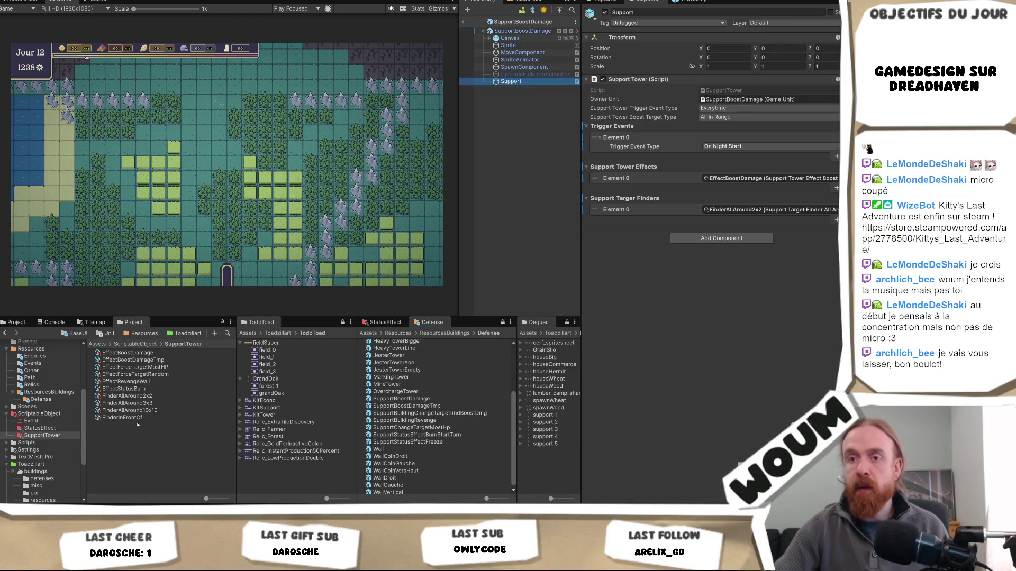
click(795, 240)
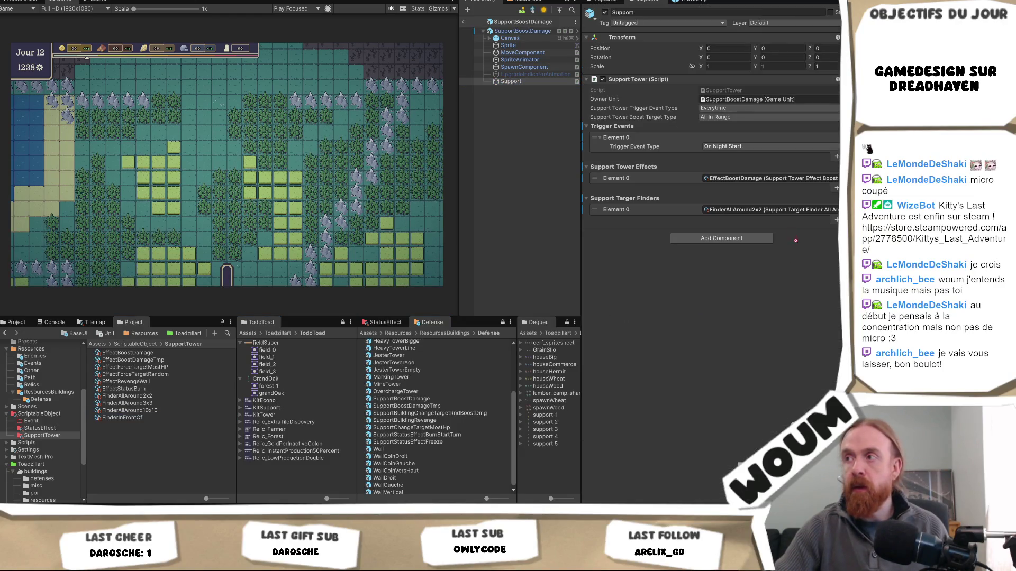
click(763, 211)
key(ctrl+v)
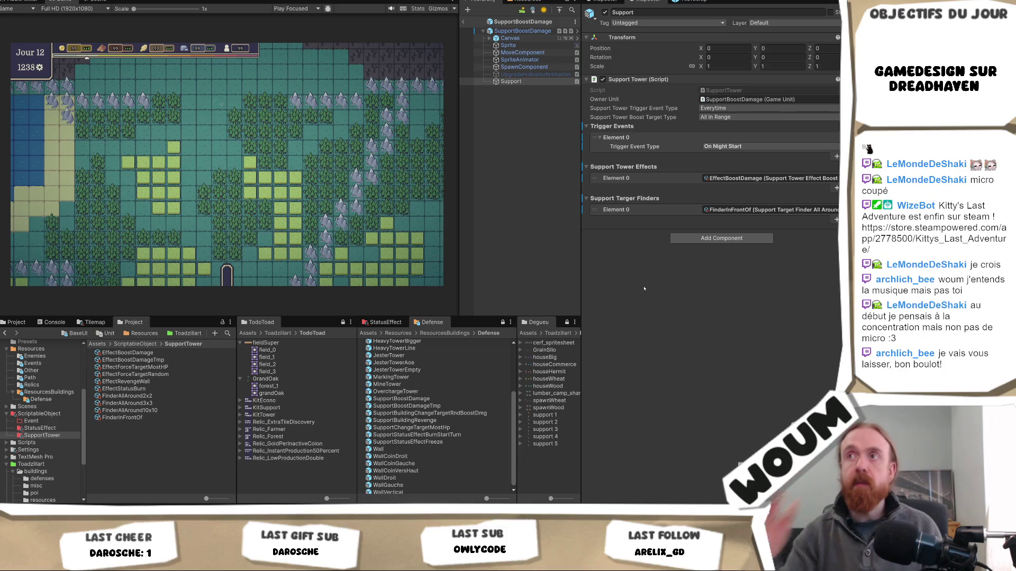
click(500, 161)
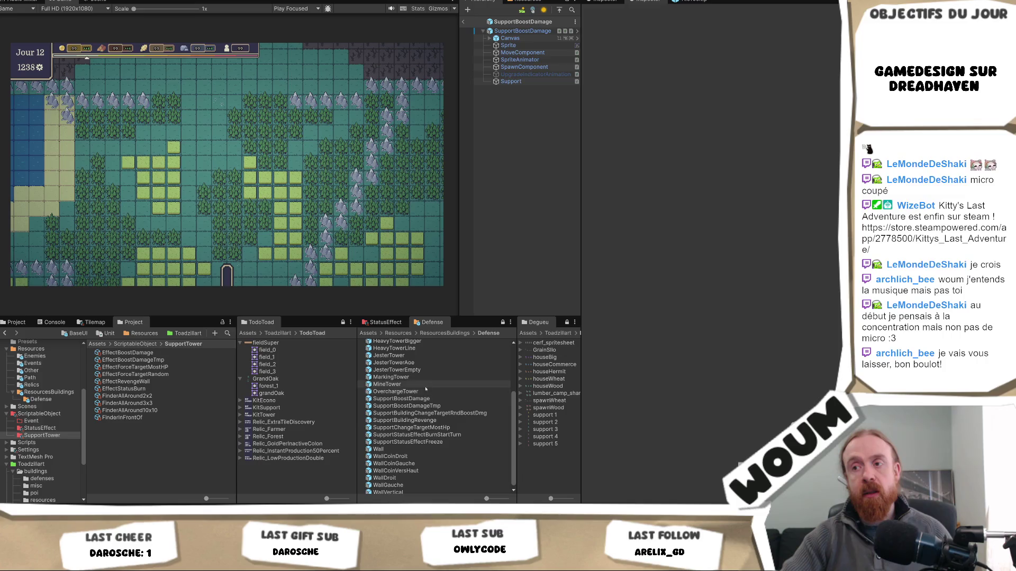
Select the Baliste prefab and set its Building Component Cost Wood amount to 30
scroll(425, 389, up, 3)
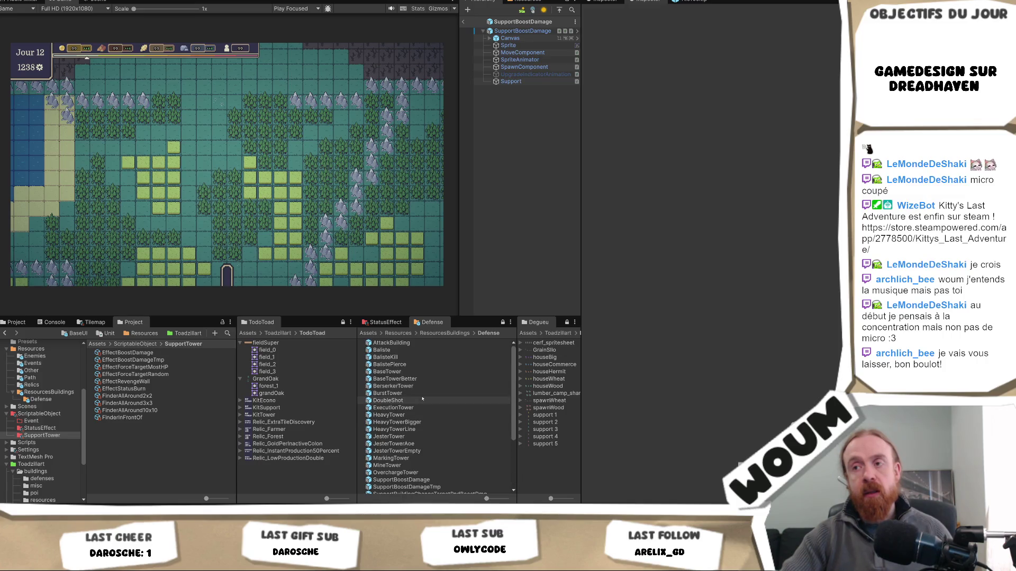
click(408, 358)
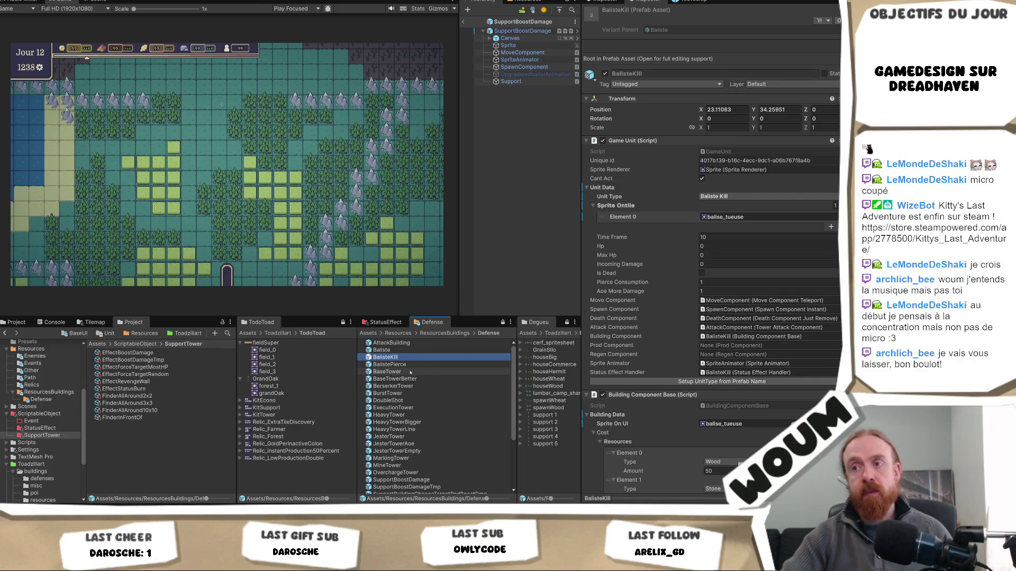
click(407, 351)
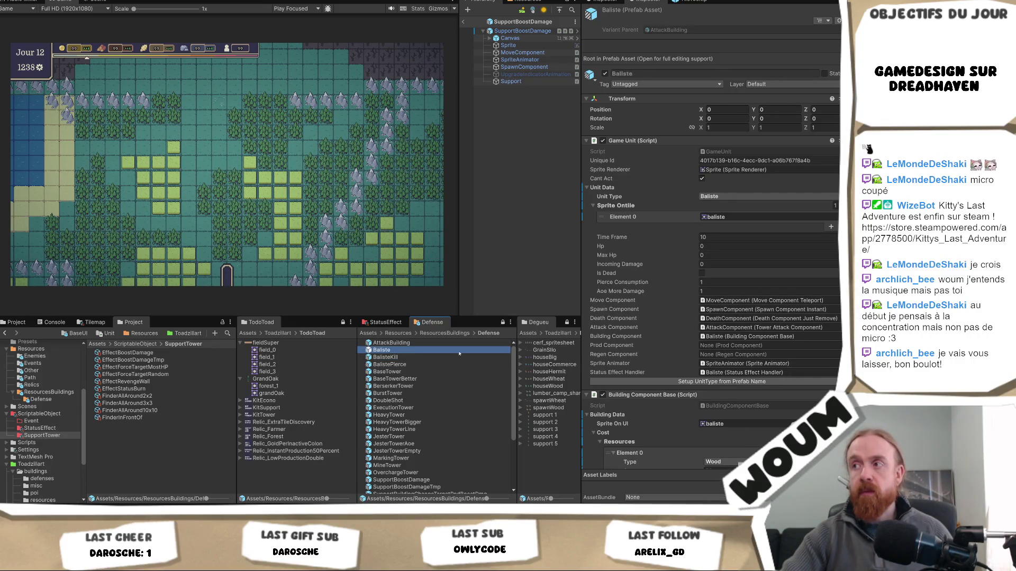
scroll(797, 377, down, 3)
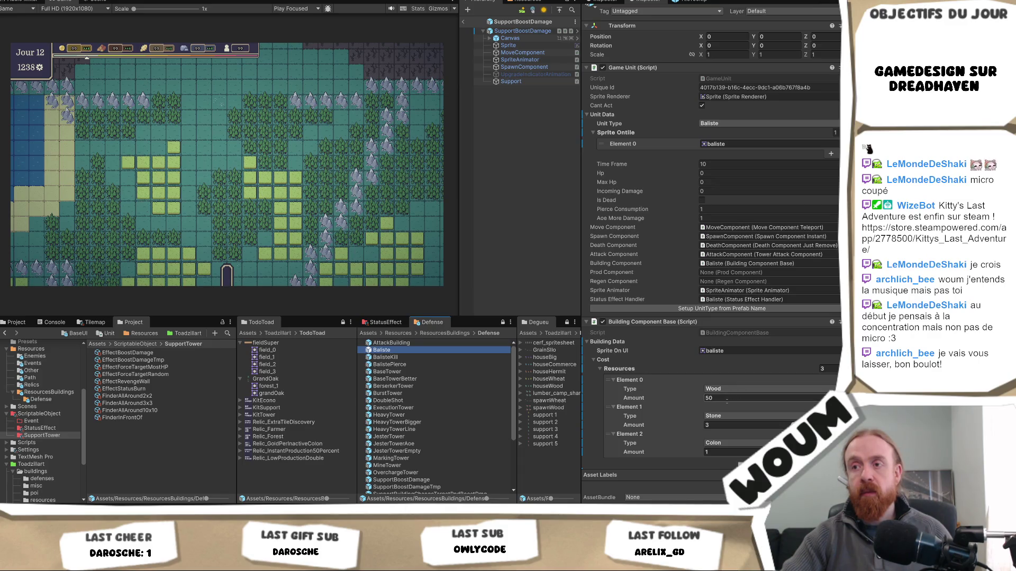
click(761, 397)
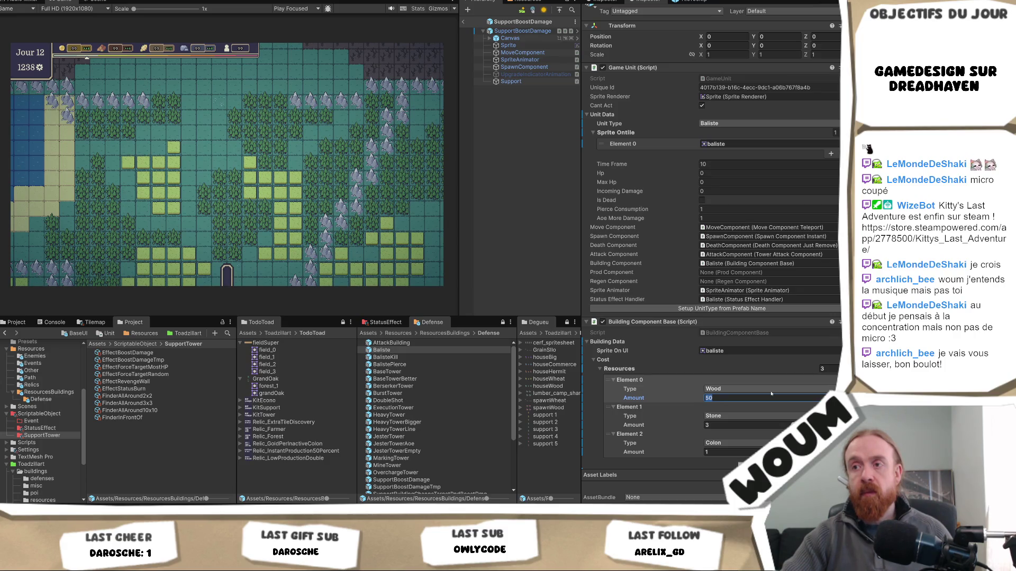
text(30)
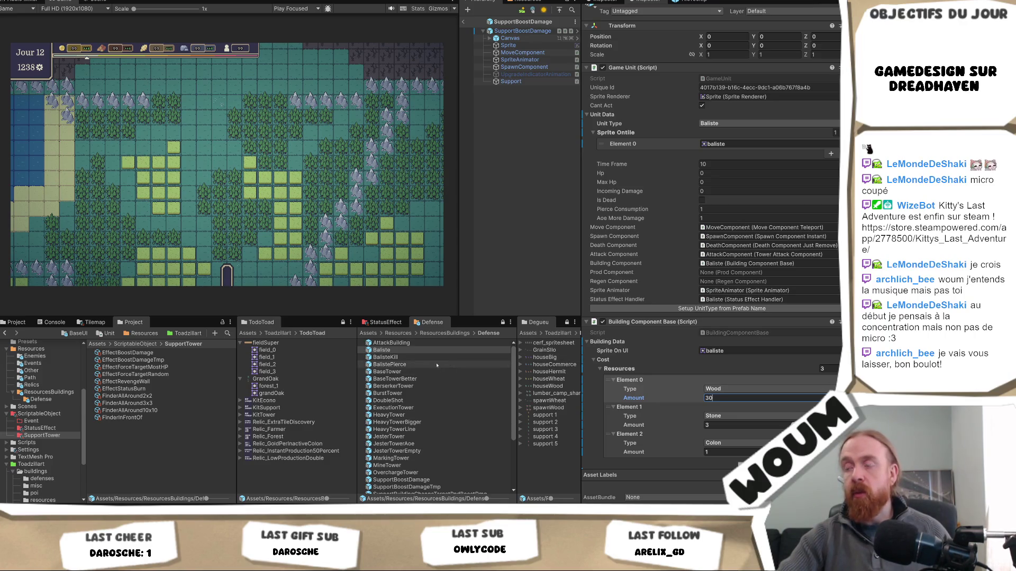
scroll(829, 316, down, 3)
scroll(828, 316, down, 3)
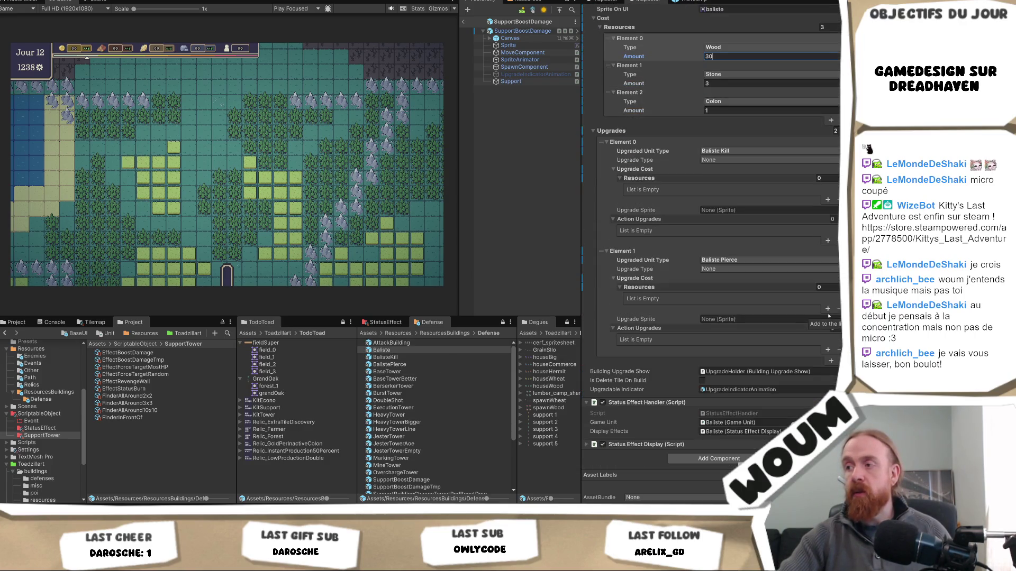
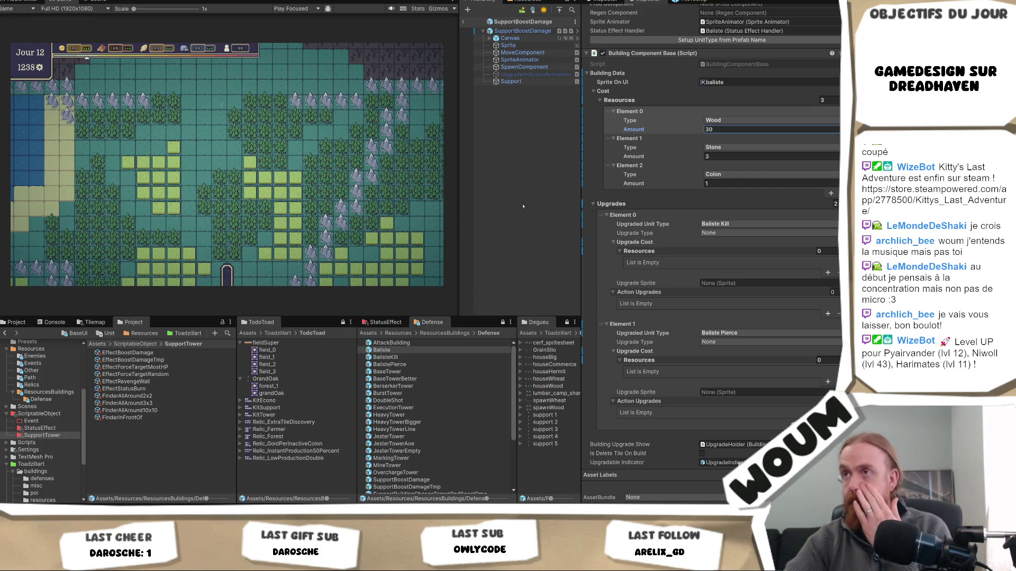
After viewing BaseTower's costs, set the BerserkerTower's wood cost to 35
click(400, 372)
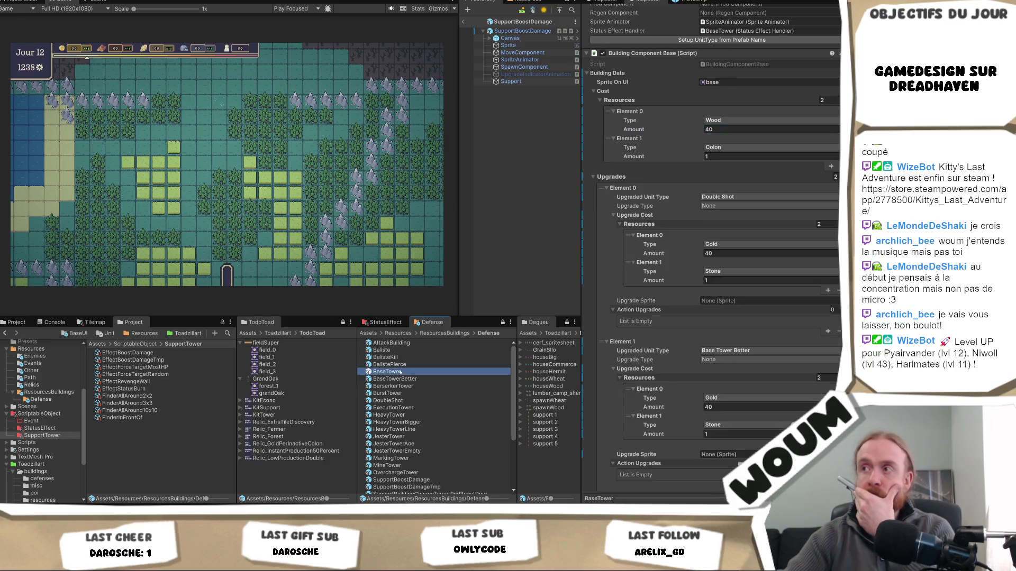
click(724, 130)
text(20)
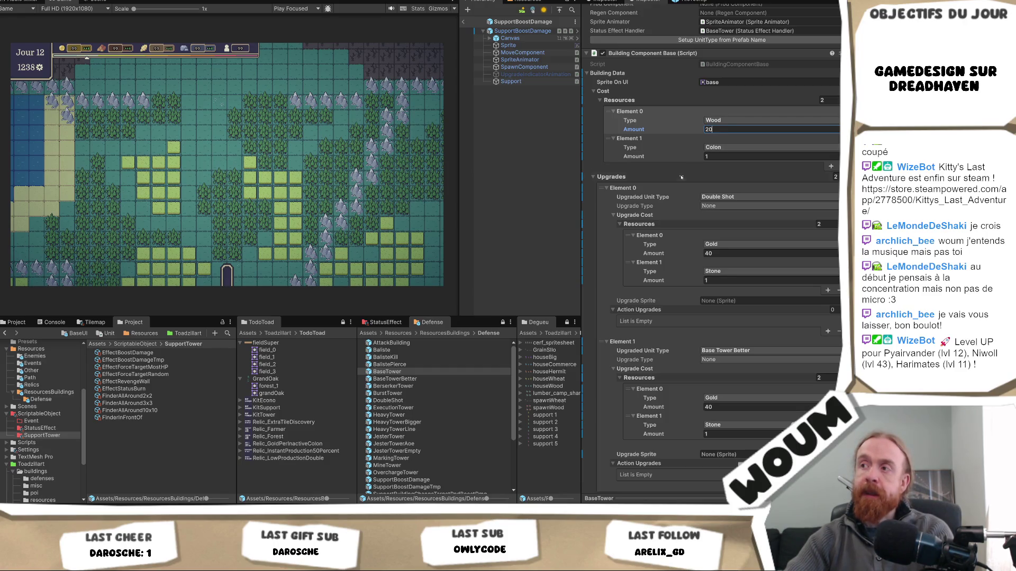
click(421, 388)
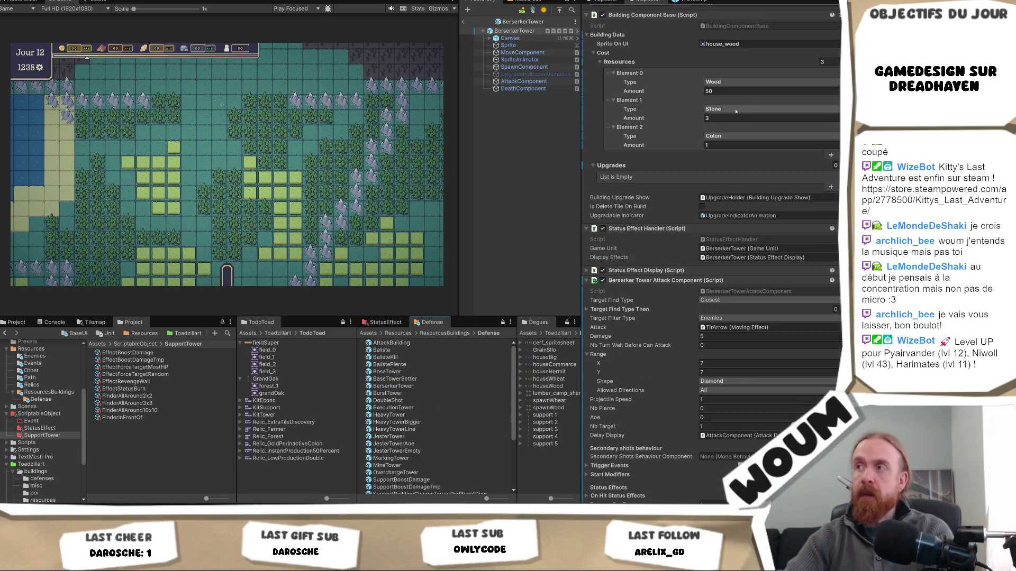
click(725, 91)
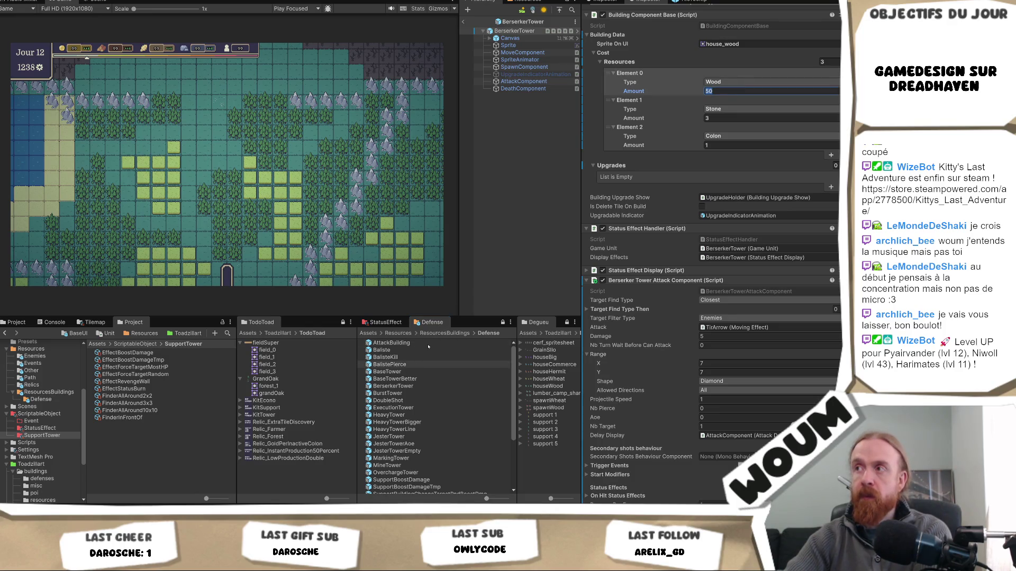
text(30)
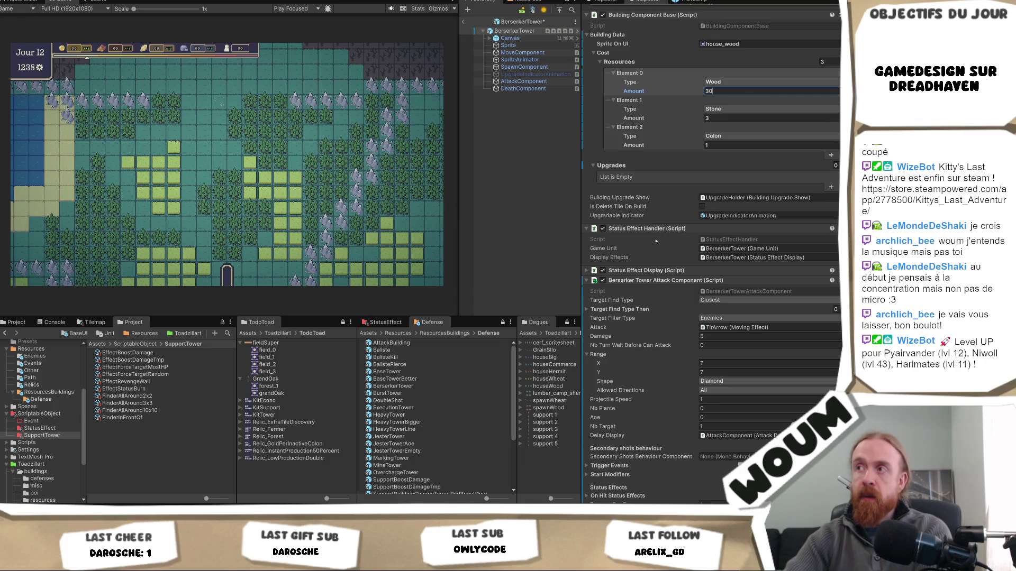
key(BackSpace)
text(5)
Compare against the Baliste prefab, then lower the BaseTower's wood cost to 15
click(396, 351)
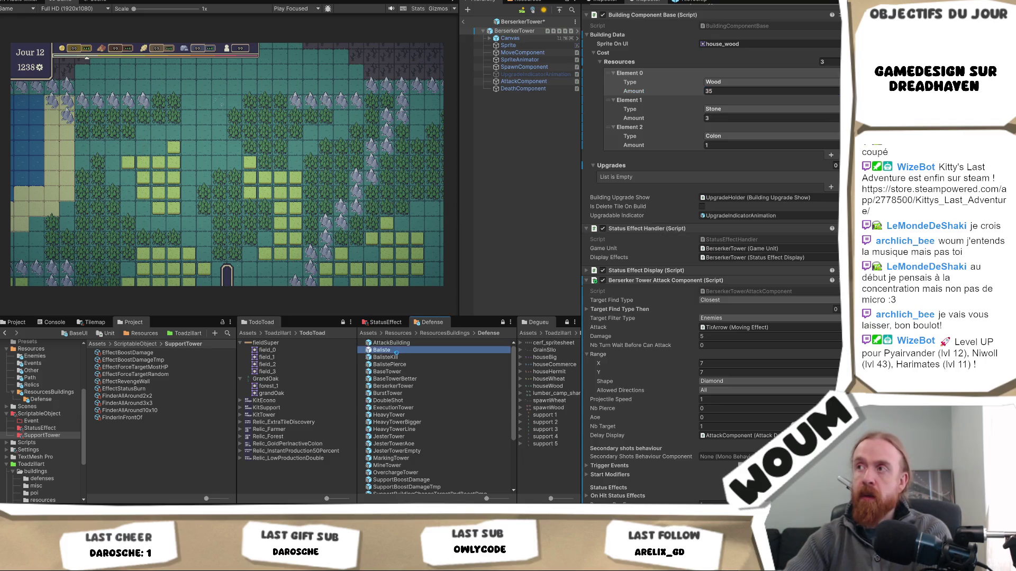
double_click(396, 351)
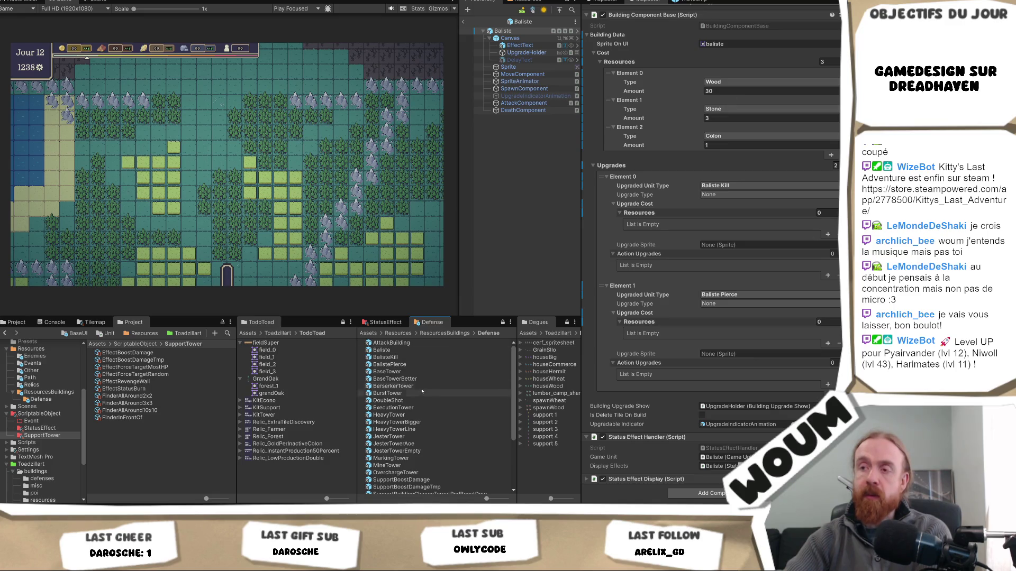
click(418, 371)
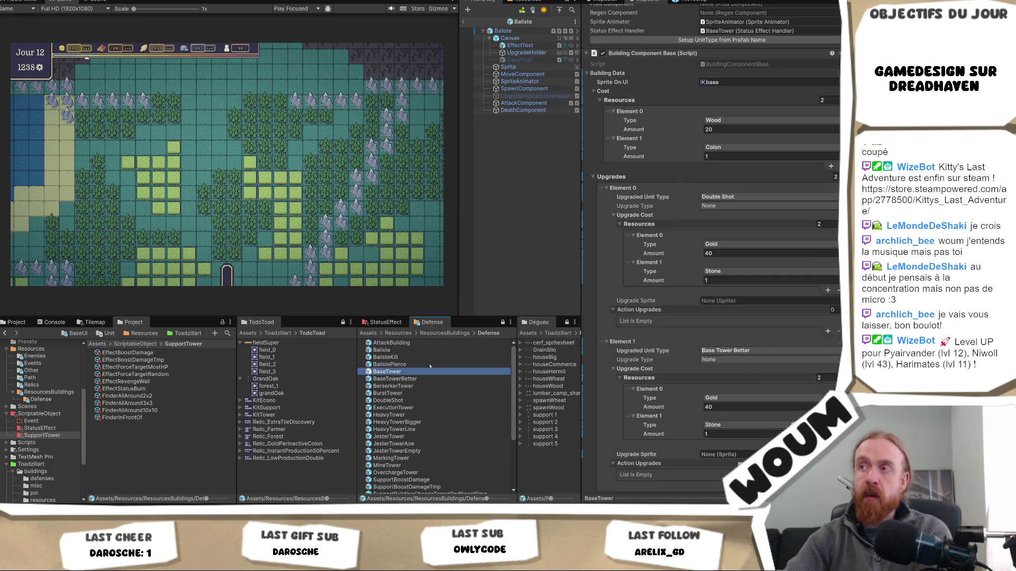
click(726, 90)
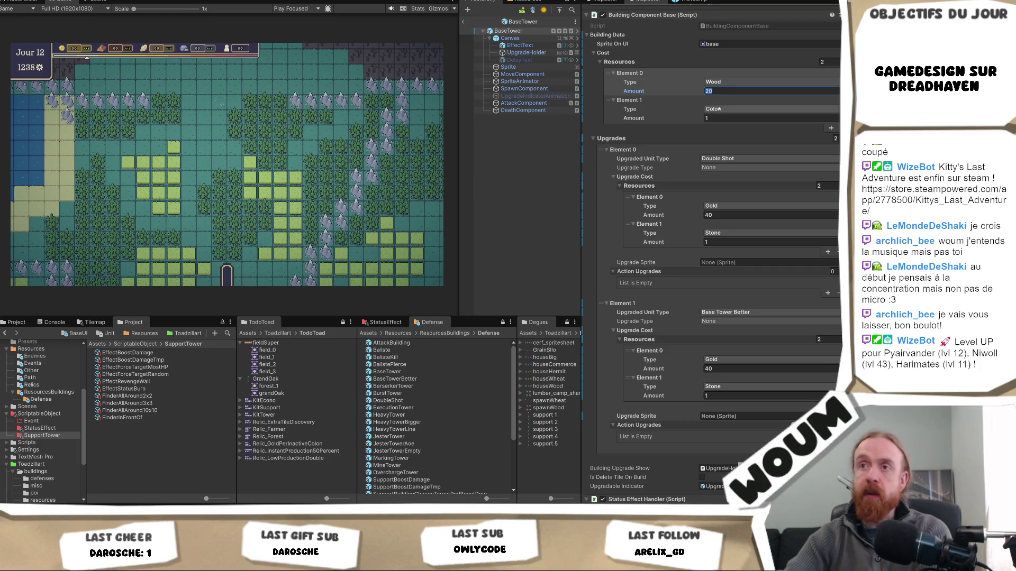
text(15)
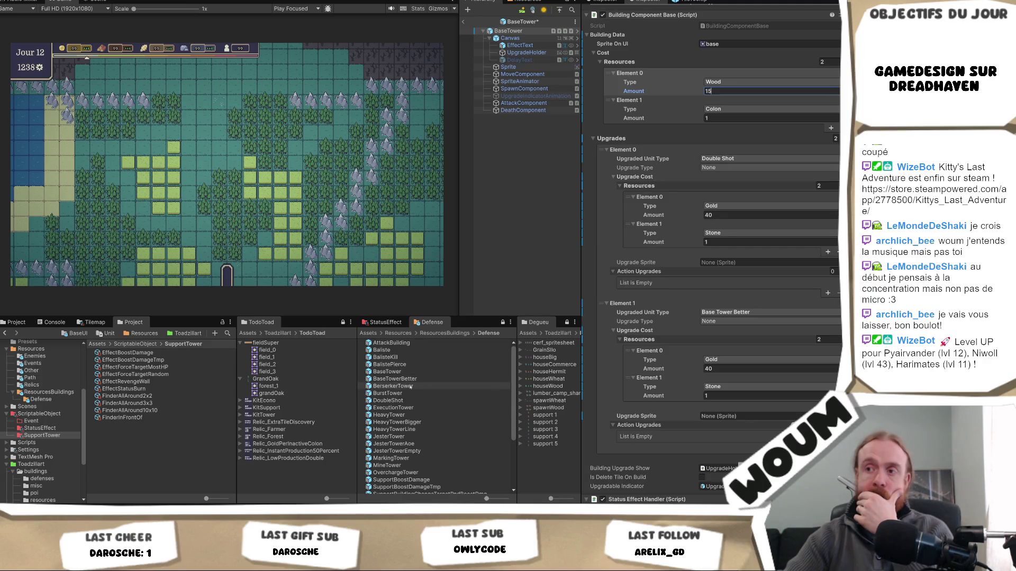
double_click(410, 388)
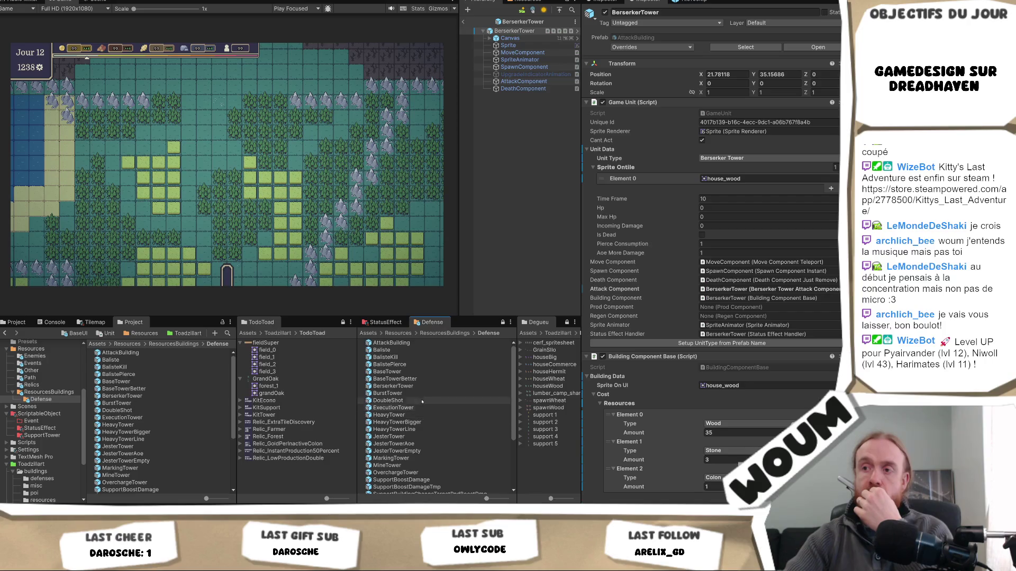
Reduce the BerserkerTower's stone cost to 2
click(403, 386)
click(516, 31)
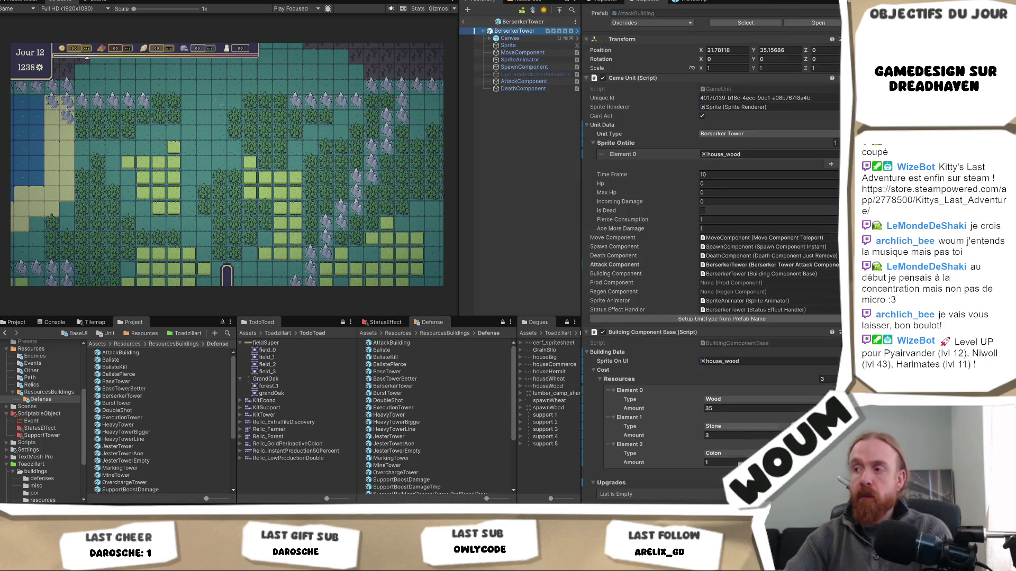
click(739, 409)
text(3)
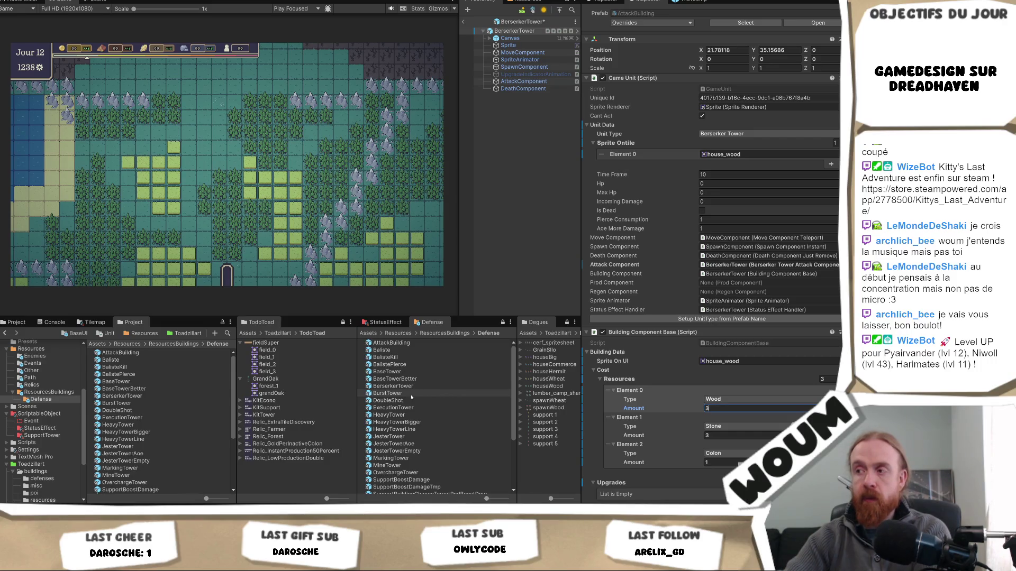
click(714, 437)
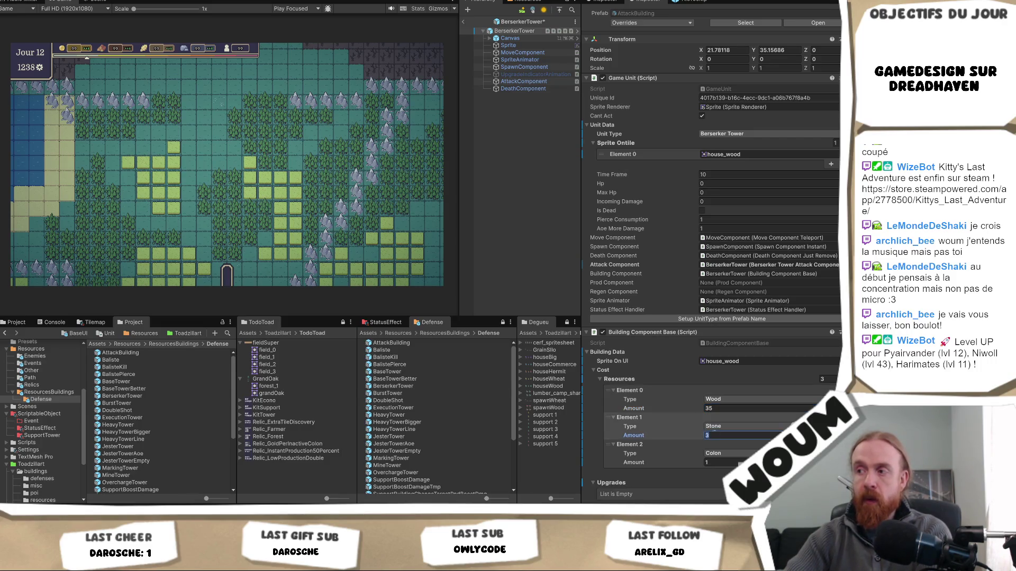
text(2)
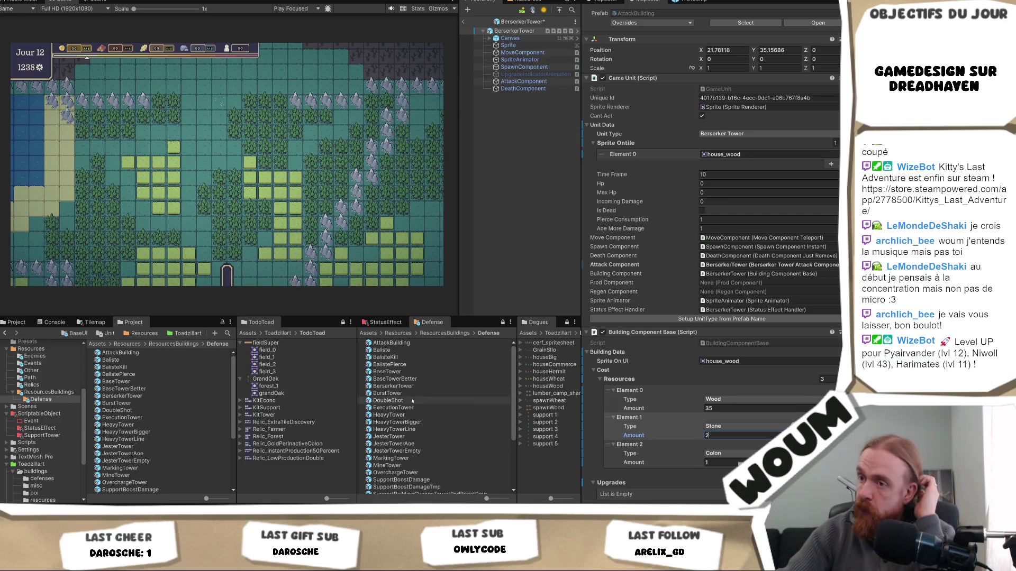
Lower the BurstTower's wood cost from 40 to 20
click(397, 393)
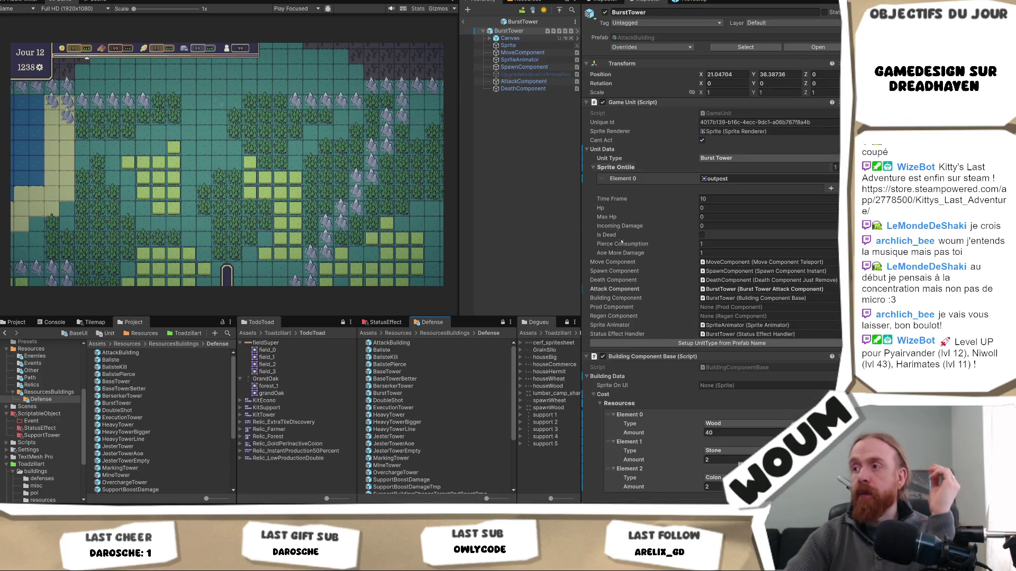
scroll(720, 385, down, 3)
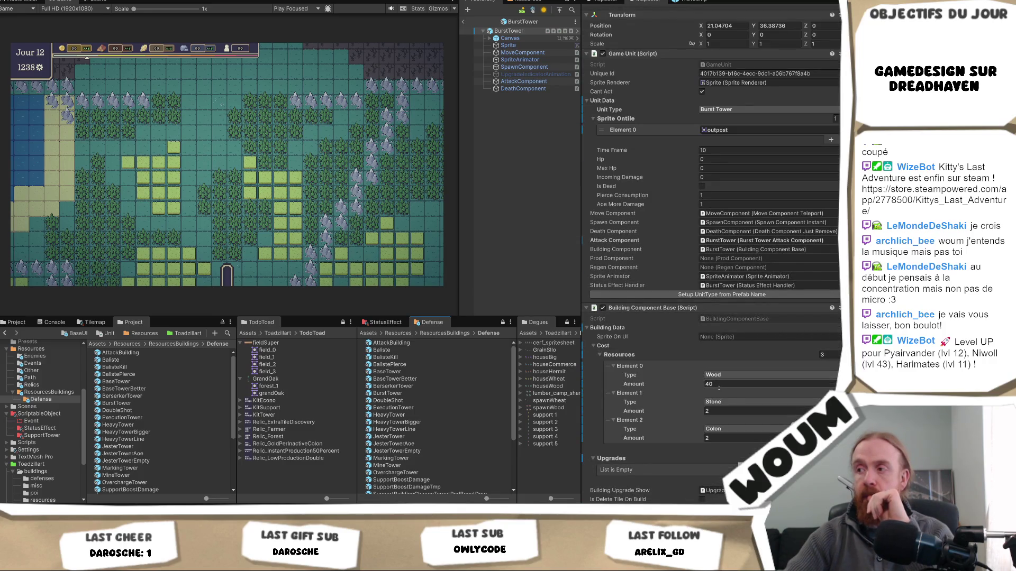
click(718, 384)
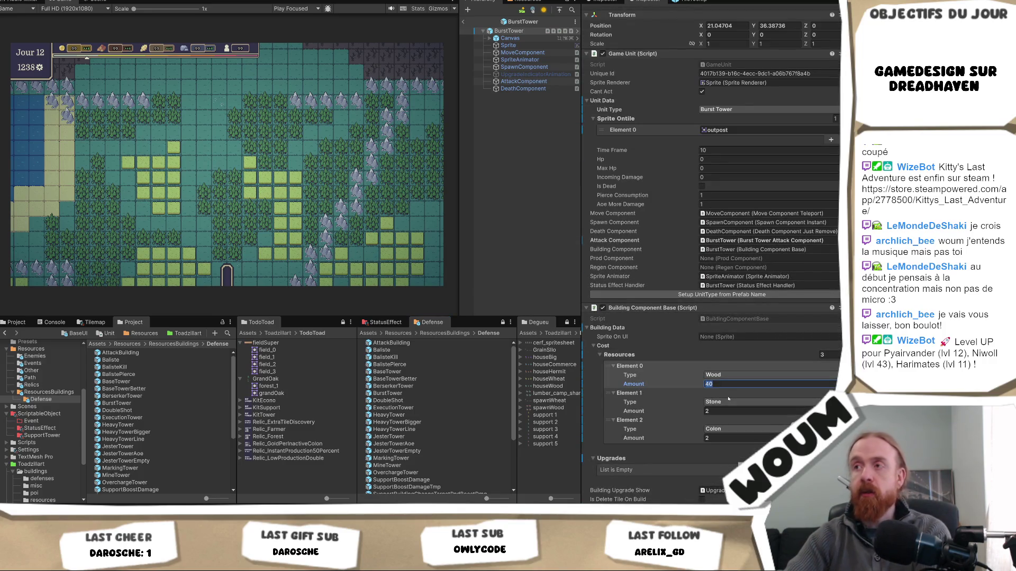
text(20)
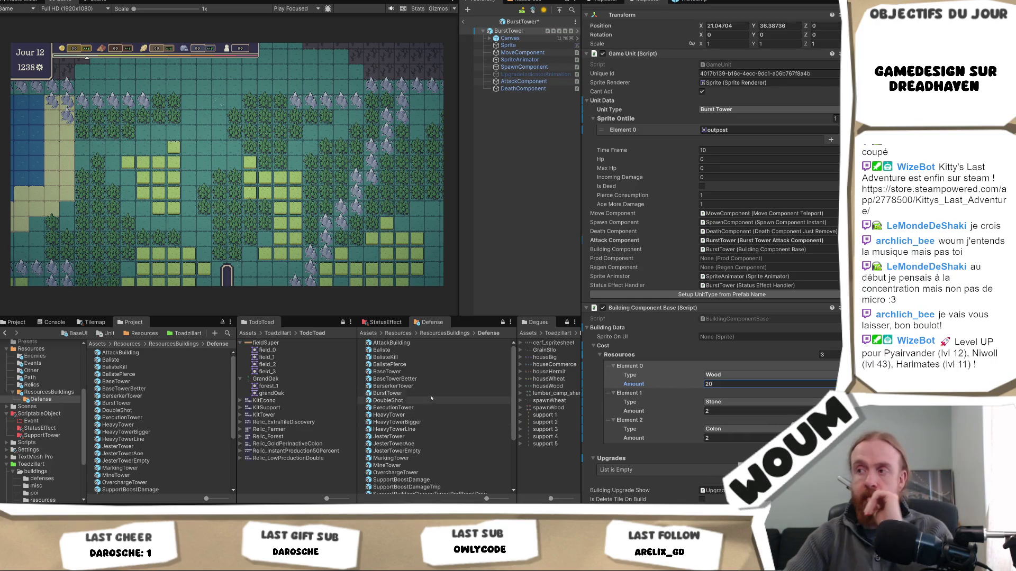
Lower the ExecutionTower's wood cost from 20 to 5
double_click(422, 407)
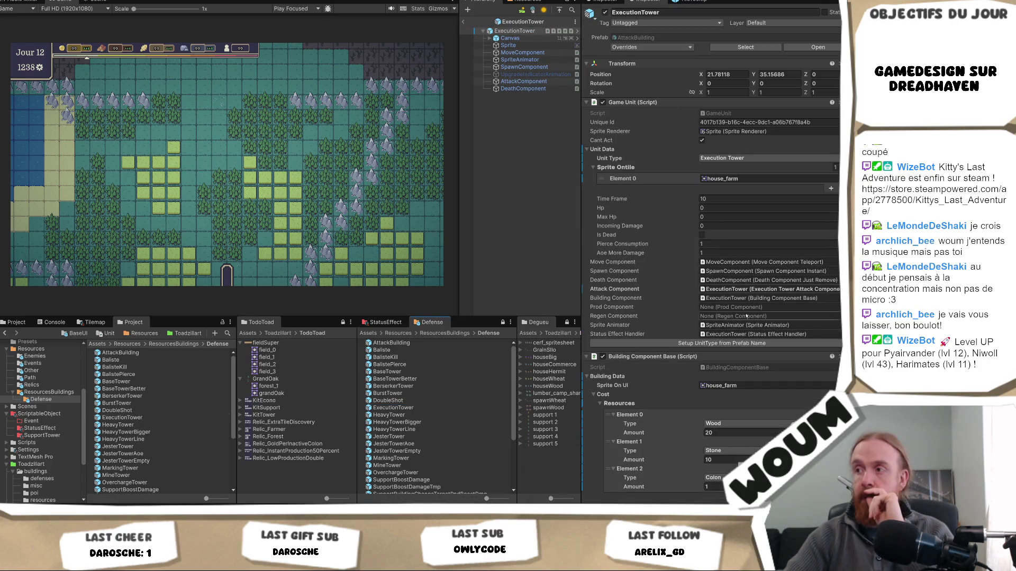
scroll(746, 316, down, 2)
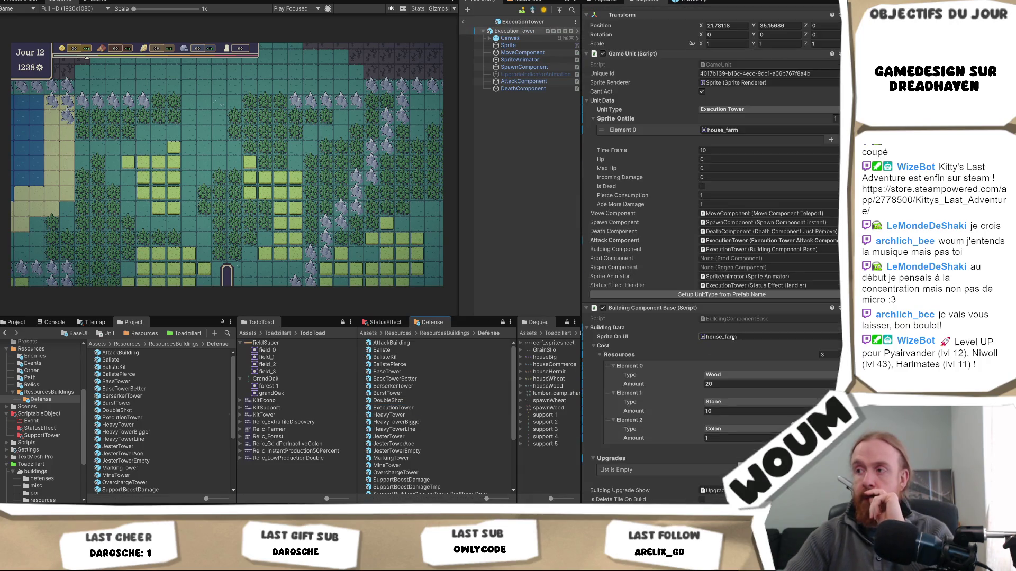
click(728, 385)
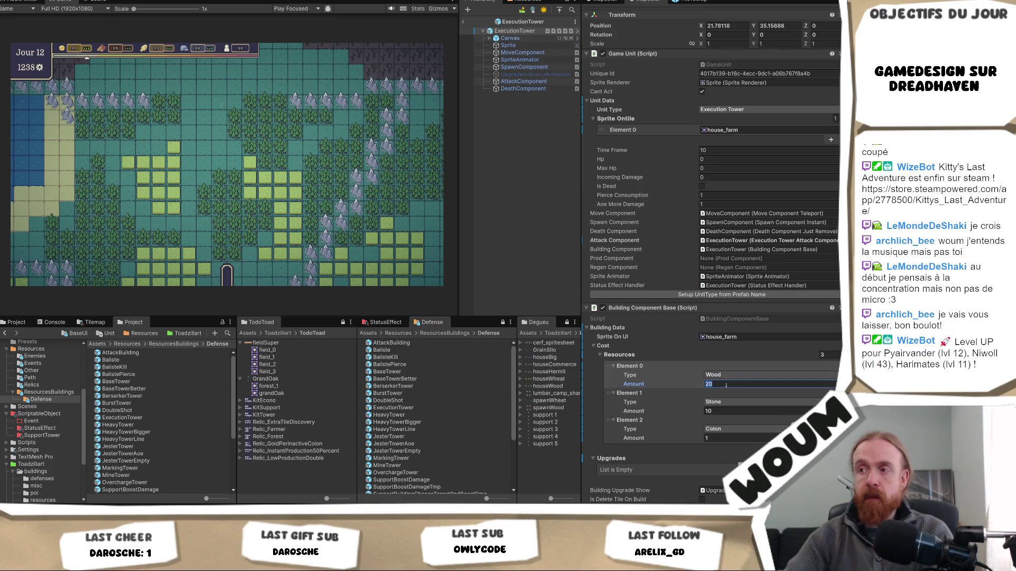
text(5)
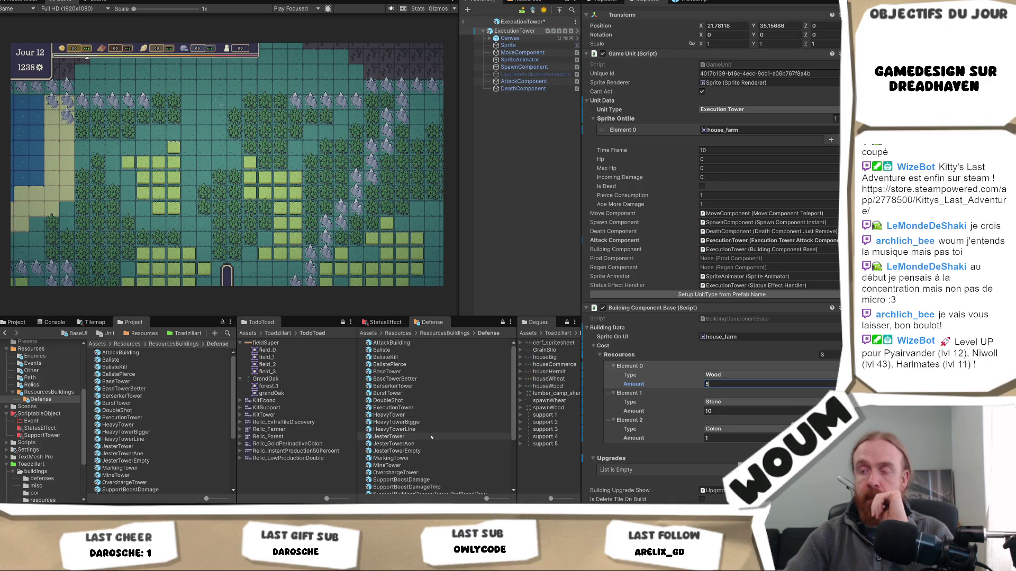
click(392, 415)
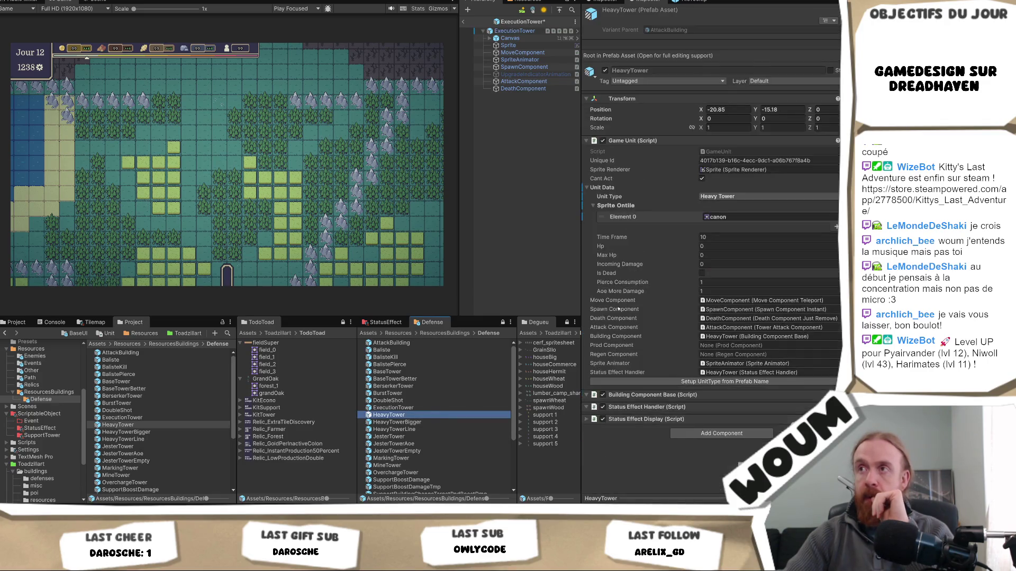
Review HeavyTower's wood cost and lower JesterTower's wood cost from 50 to 20
scroll(727, 375, down, 3)
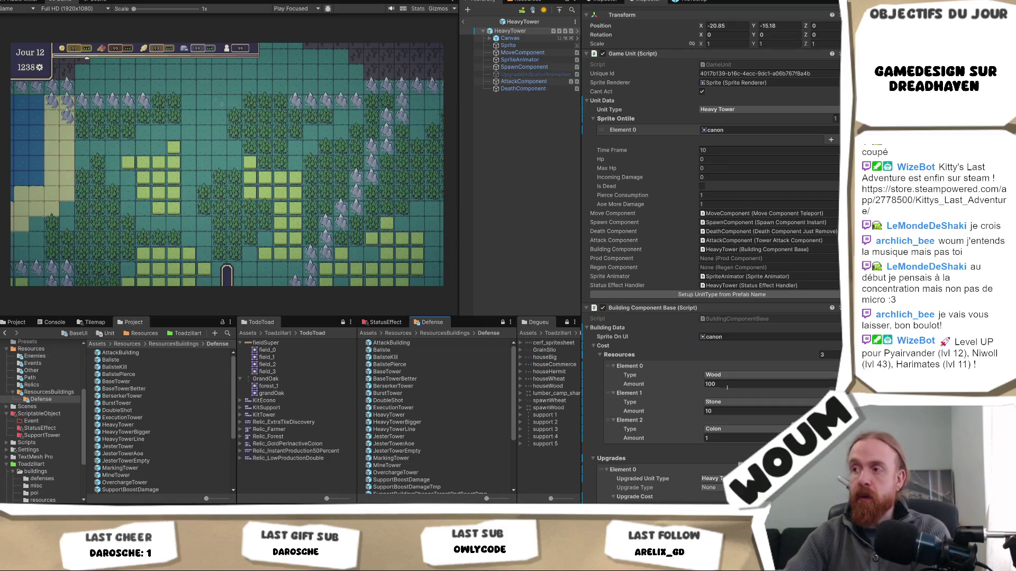
click(727, 388)
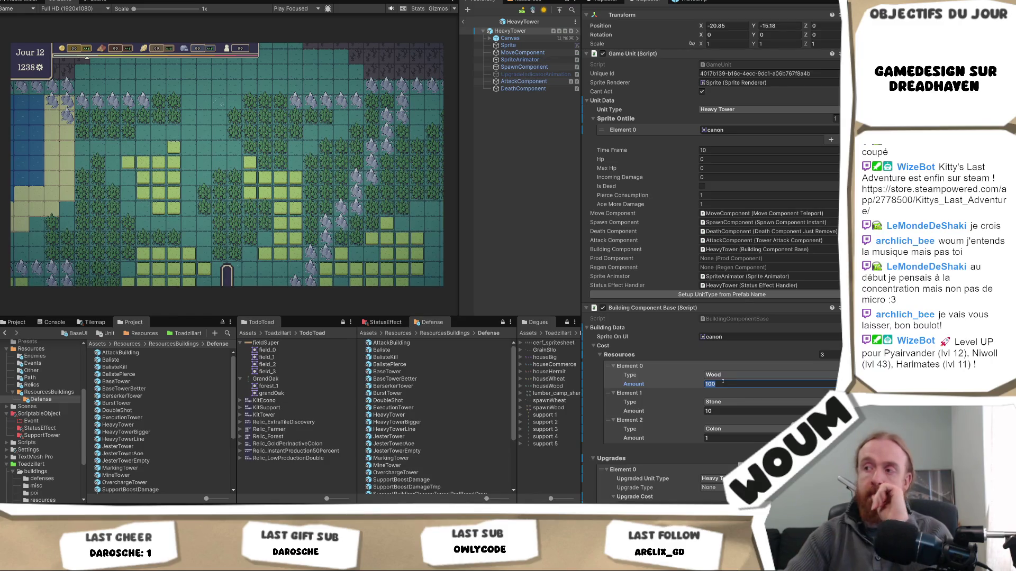
double_click(390, 437)
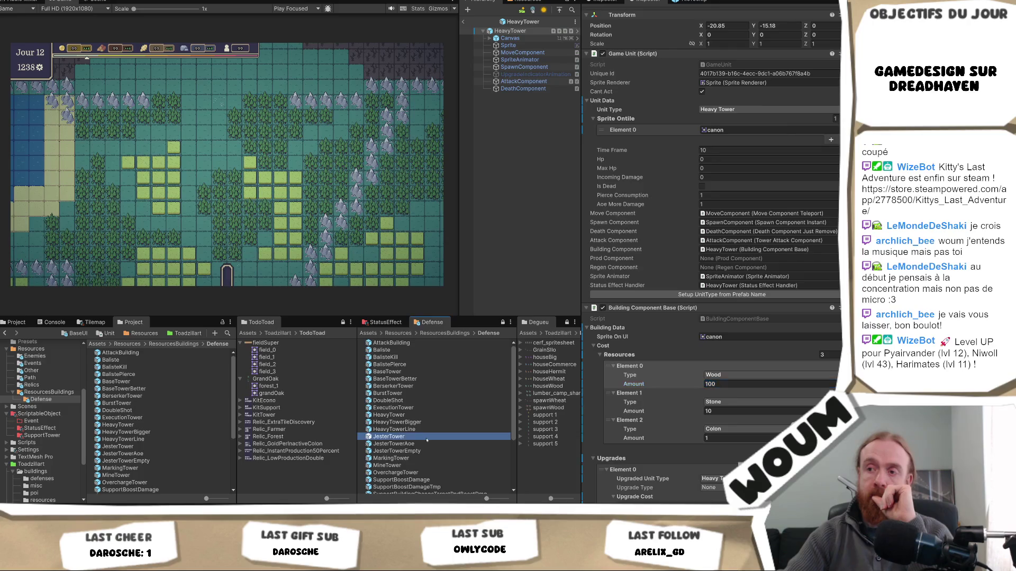
scroll(726, 362, down, 2)
click(726, 384)
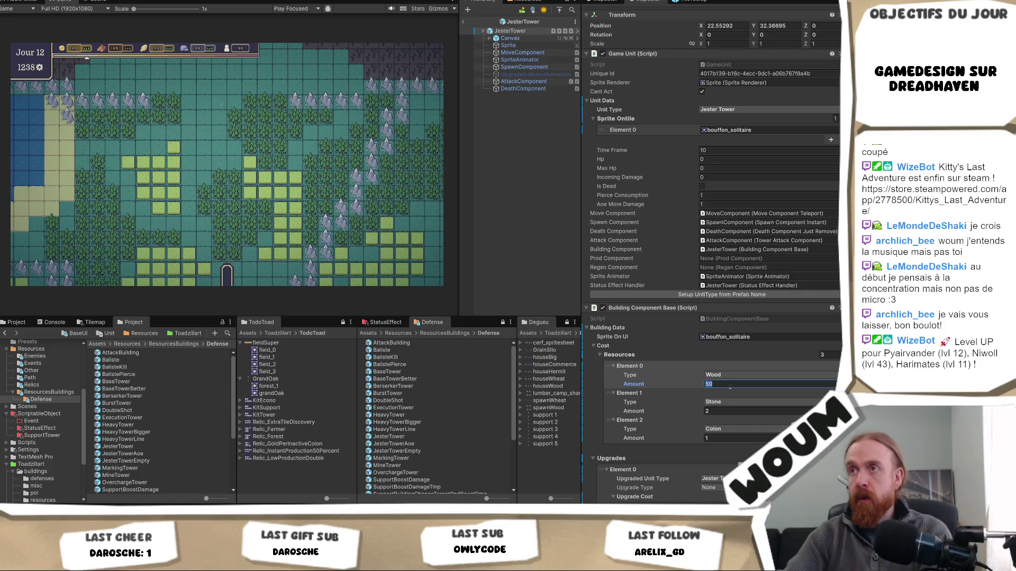
text(20)
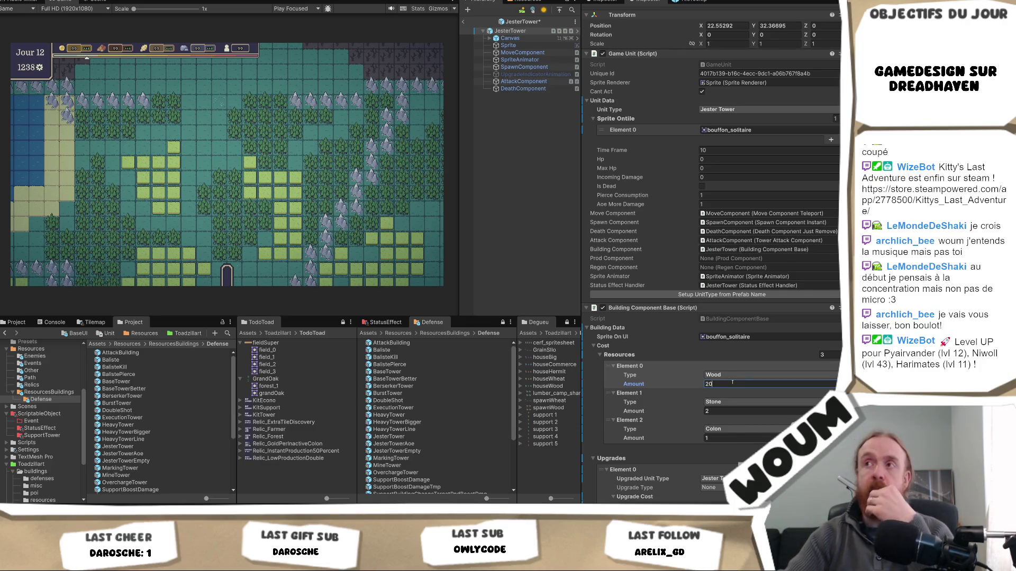
Set the MineTower's cost to 10 wood and 25 wheat
scroll(747, 351, down, 2)
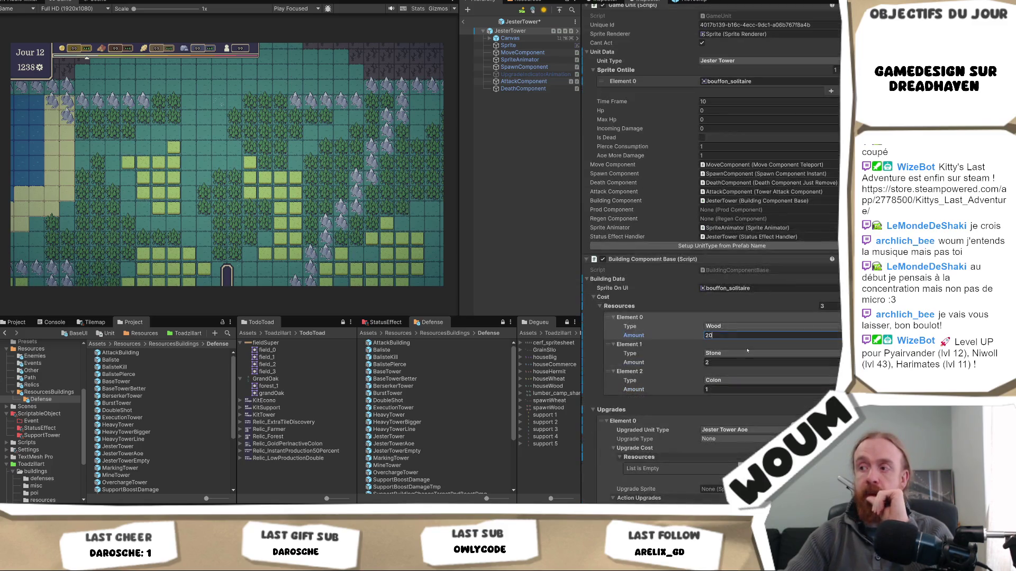
double_click(439, 465)
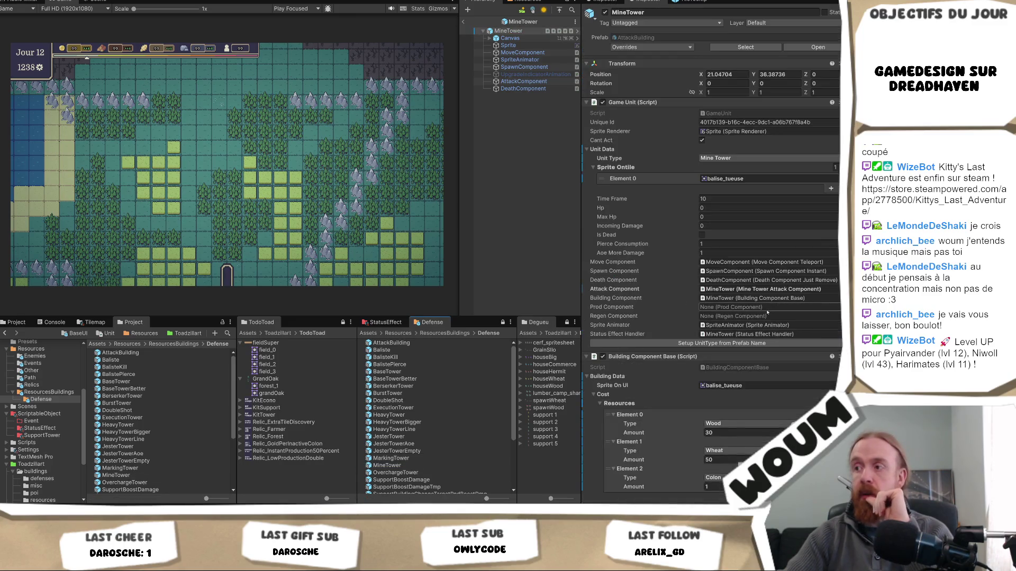
click(720, 409)
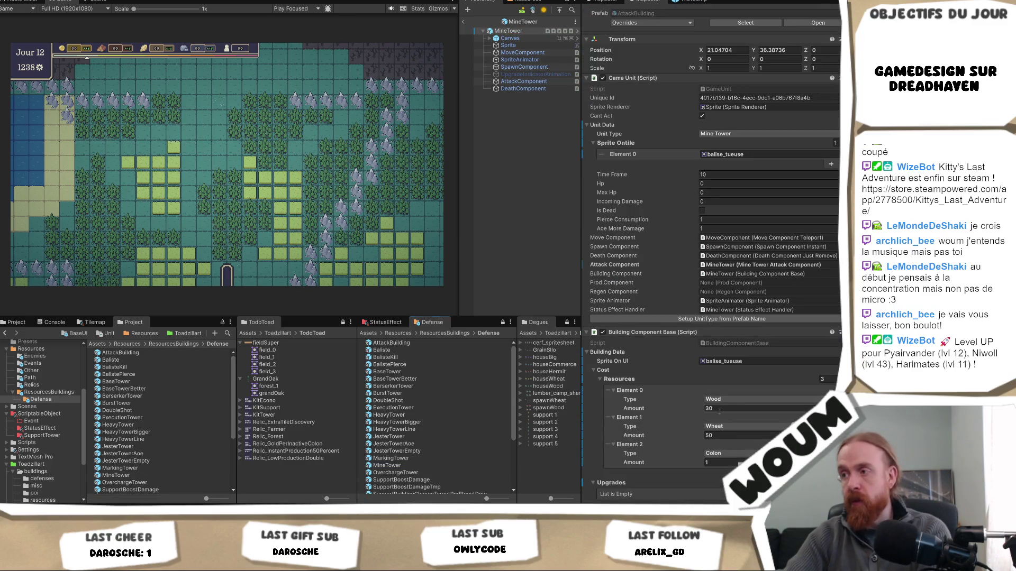
text(10)
click(726, 435)
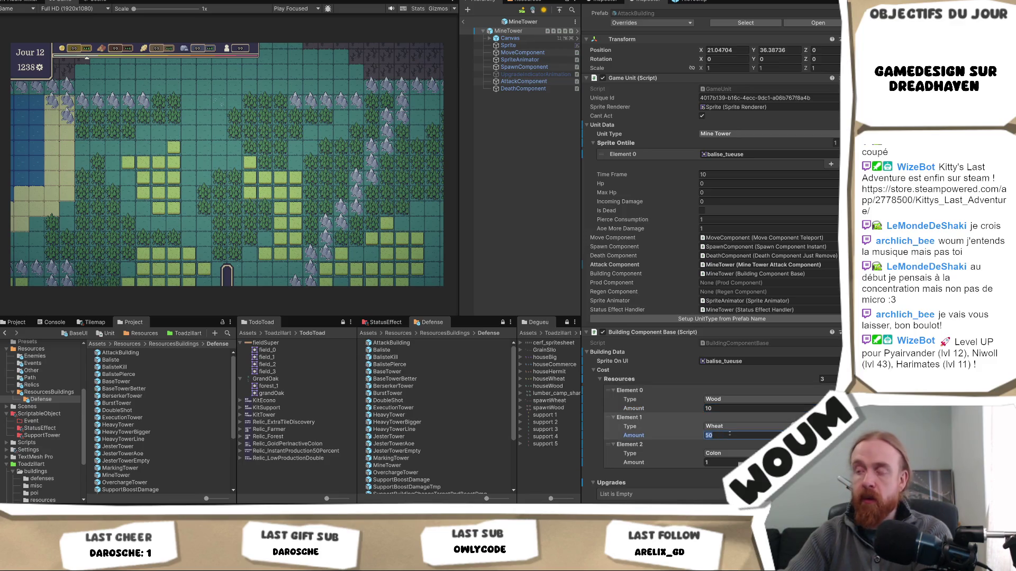
text(2)
Set the OverchargeTower's cost to 25 wood and 4 stone
scroll(424, 423, down, 2)
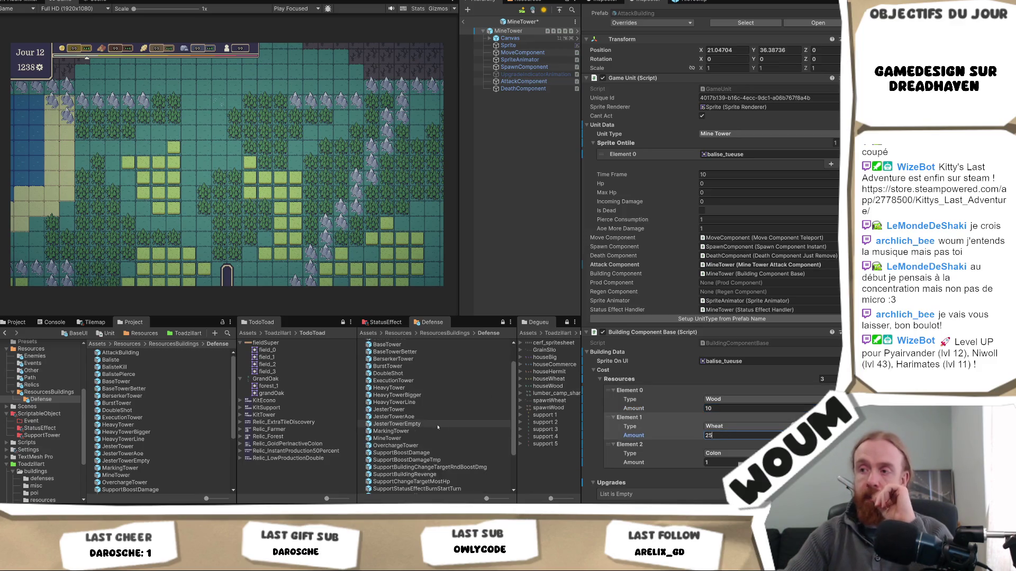
double_click(425, 446)
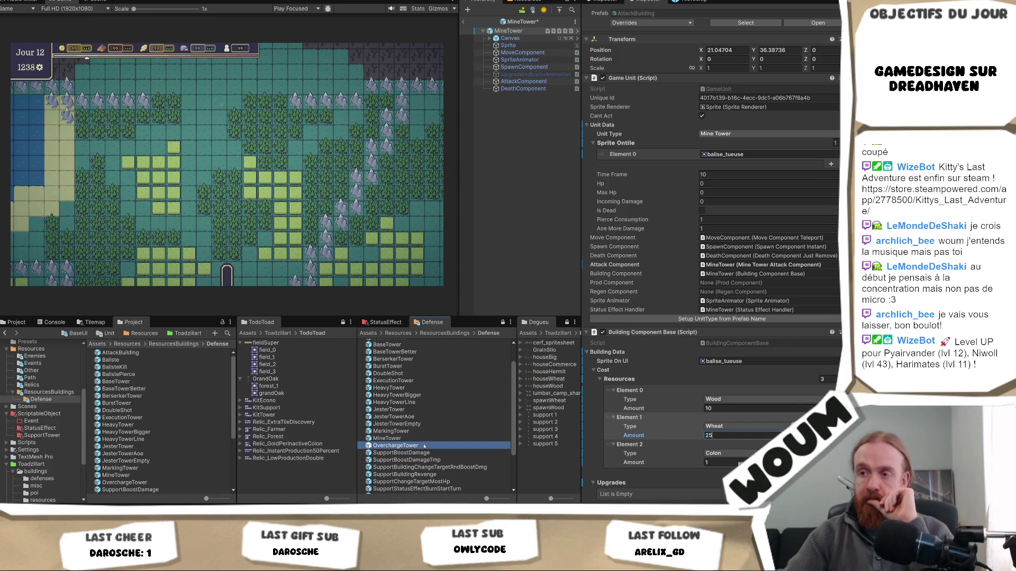
scroll(808, 393, down, 3)
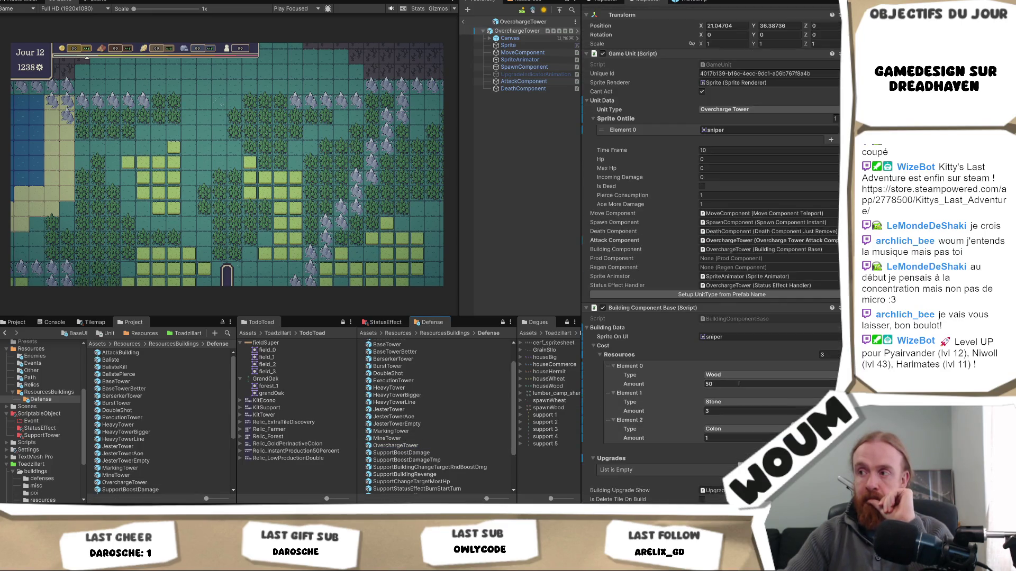
click(734, 385)
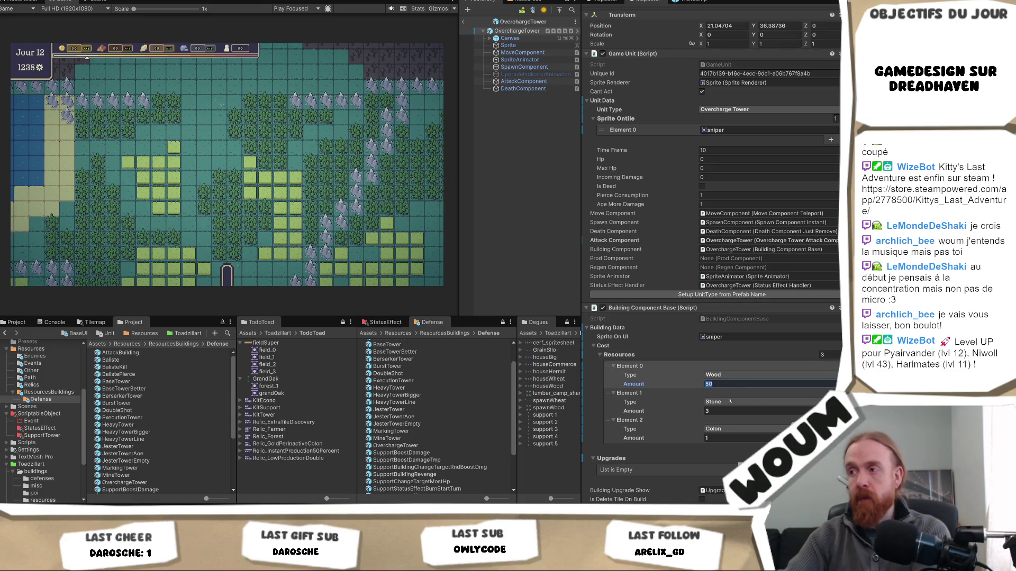
text(2)
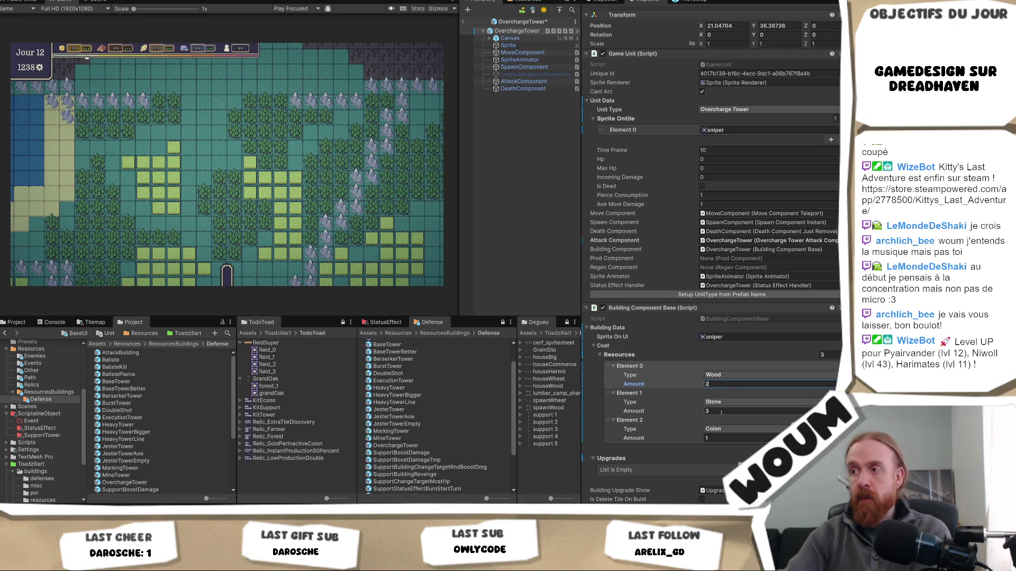
click(720, 411)
text(4)
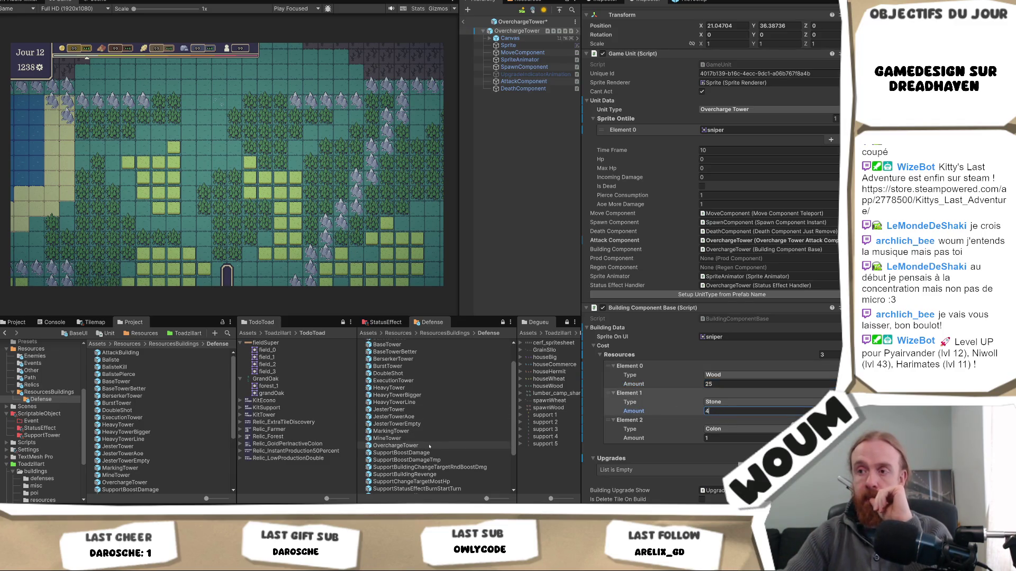
scroll(441, 440, down, 3)
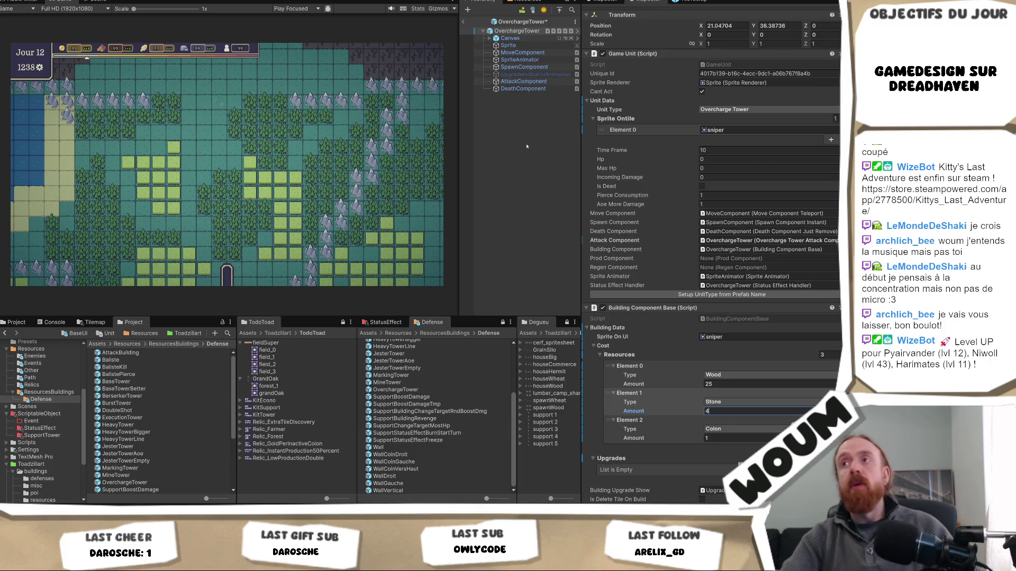
Save the OverchargeTower prefab and select House in the ResourcesBuildings folder
key(ctrl+s)
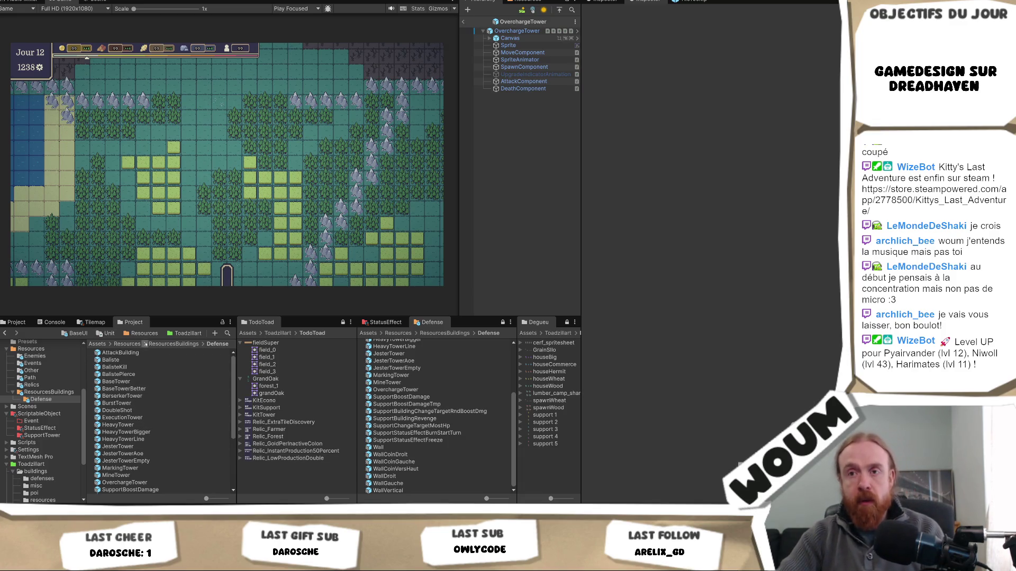
scroll(412, 405, up, 5)
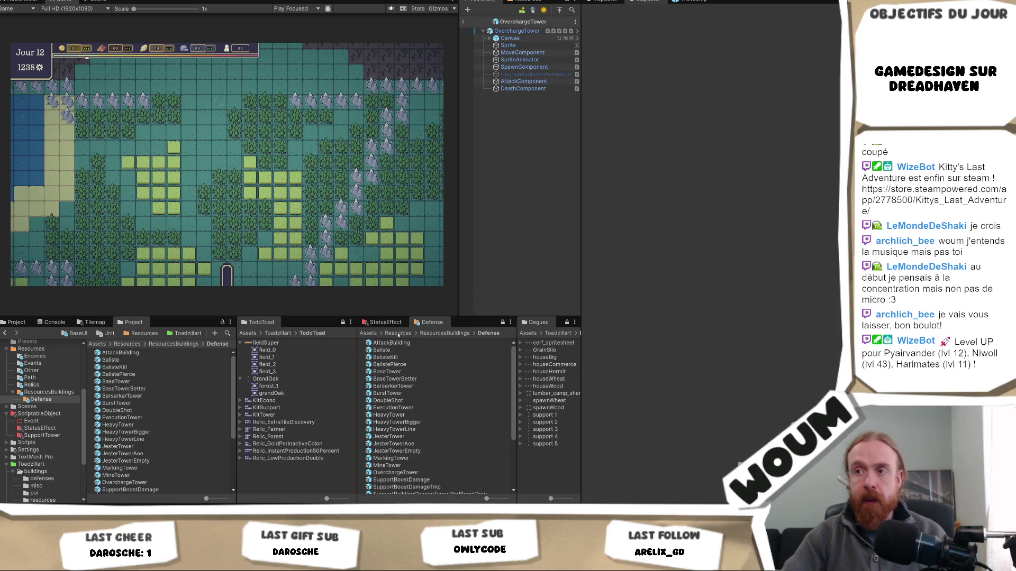
click(432, 333)
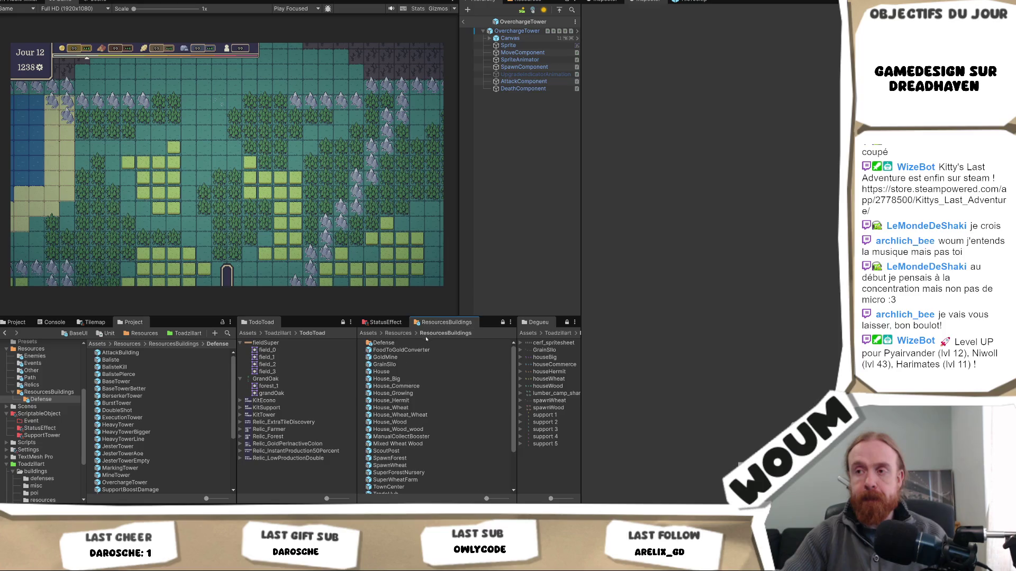
click(406, 372)
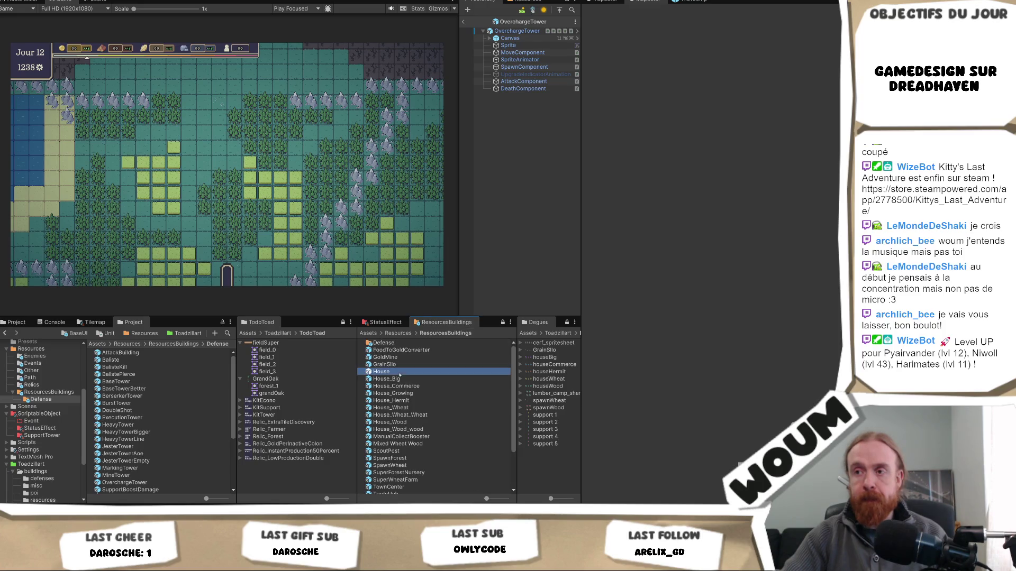
Compare the house prefabs' costs, including House and House_Wheat
shift+click(407, 429)
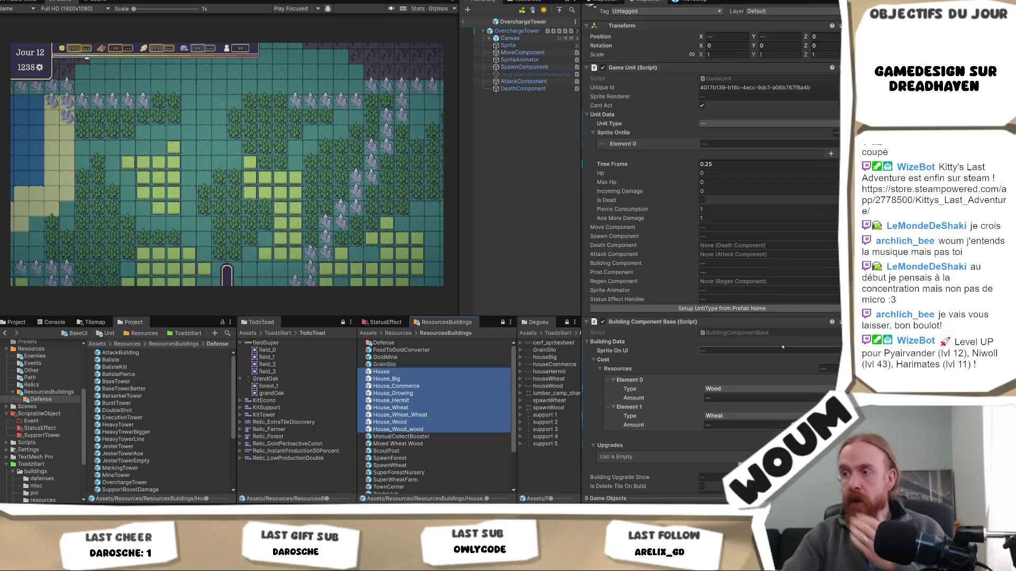
scroll(767, 354, down, 5)
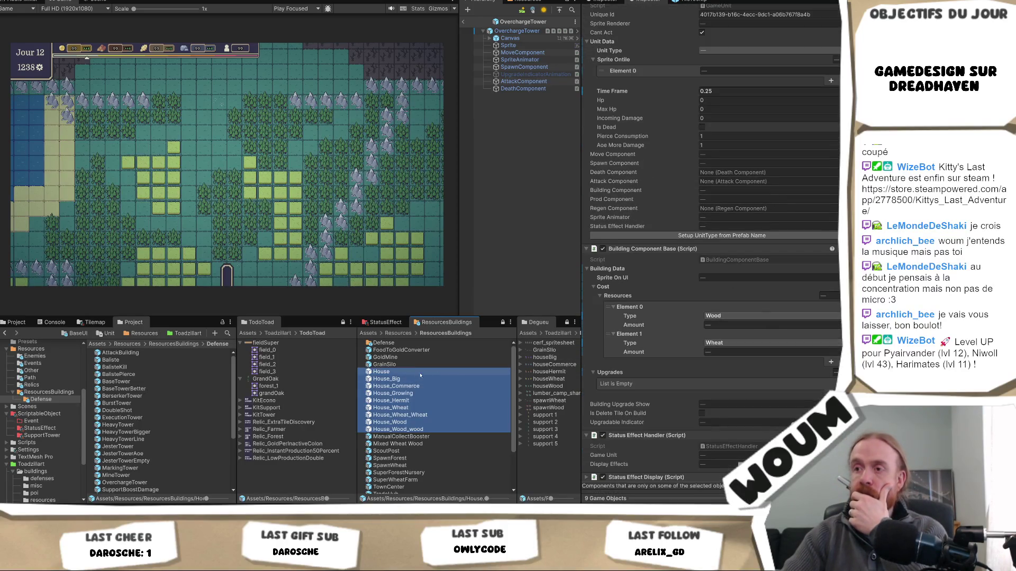
ctrl+click(476, 379)
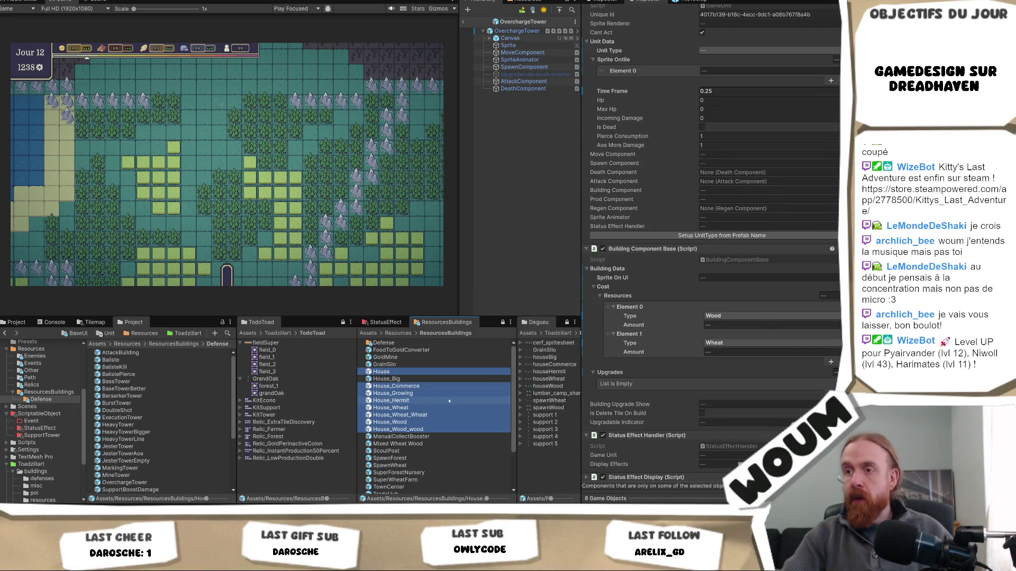
click(409, 373)
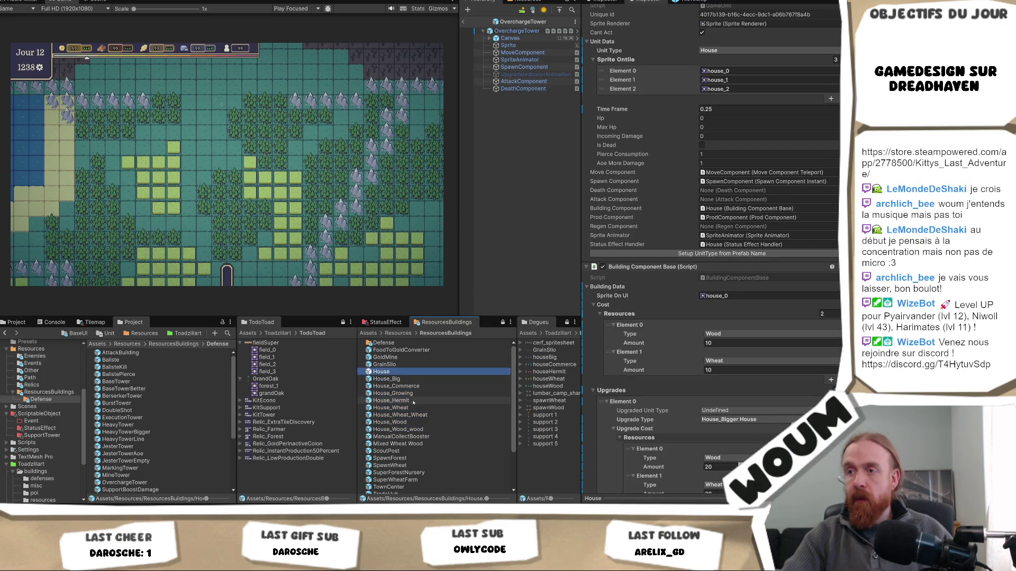
click(411, 393)
click(413, 408)
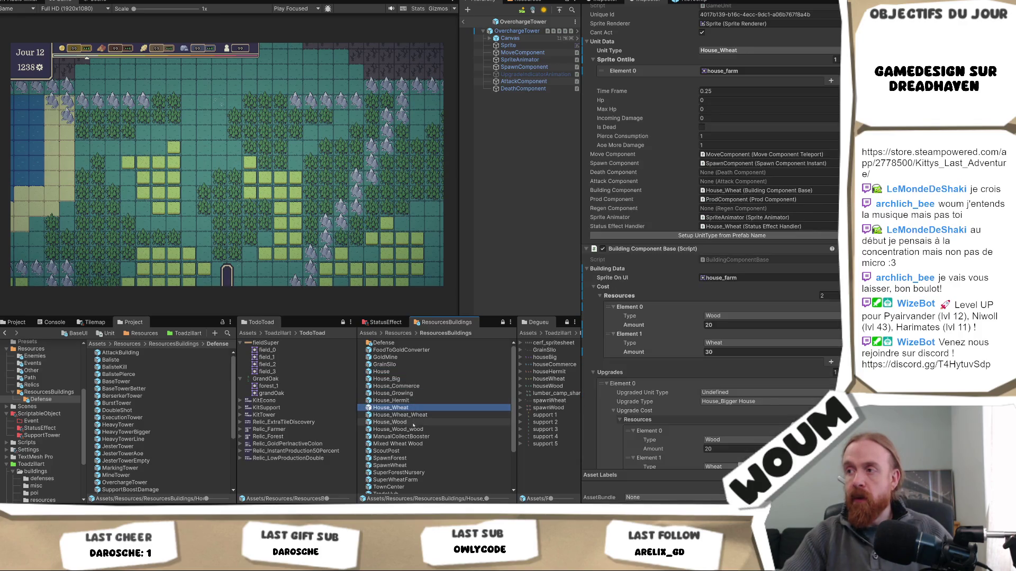
click(410, 372)
Review the house prefabs again, stepping back from House_Wood_wood to House
shift+click(398, 429)
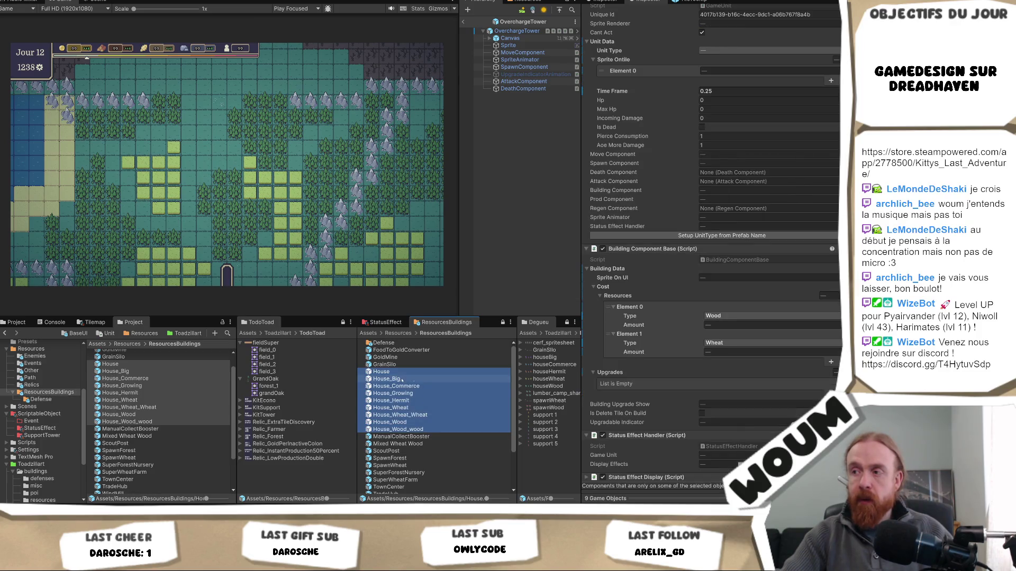
ctrl+click(402, 380)
scroll(816, 352, down, 1)
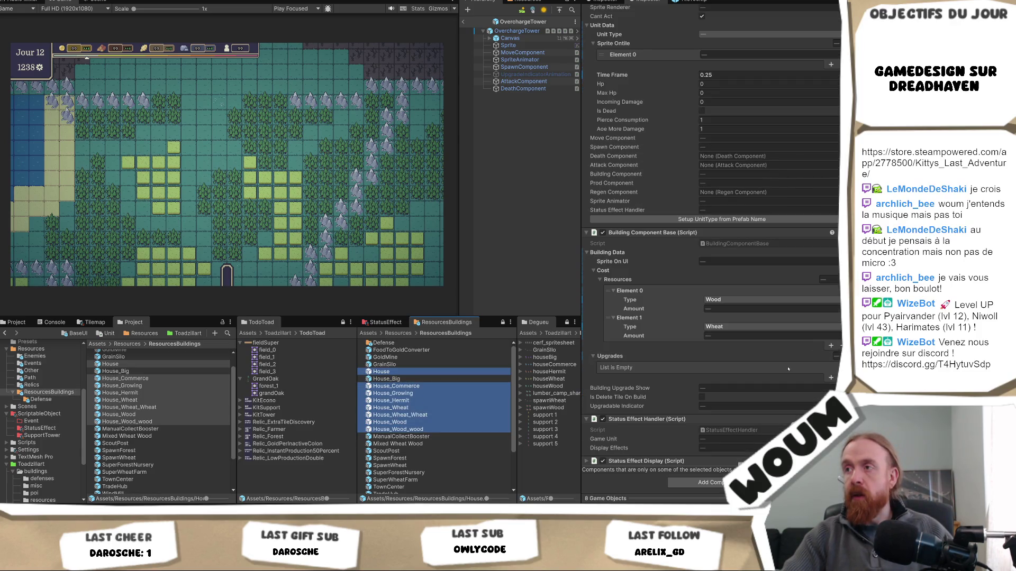
scroll(788, 368, up, 2)
scroll(788, 369, down, 2)
click(413, 429)
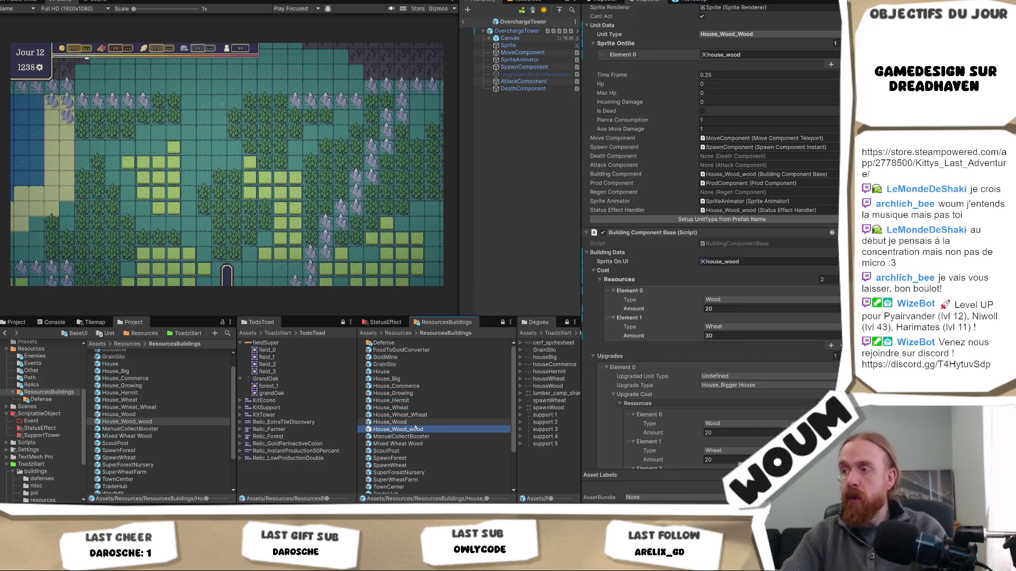
key(Up)
key(Up)
key(Up)
key(Up)
key(Up)
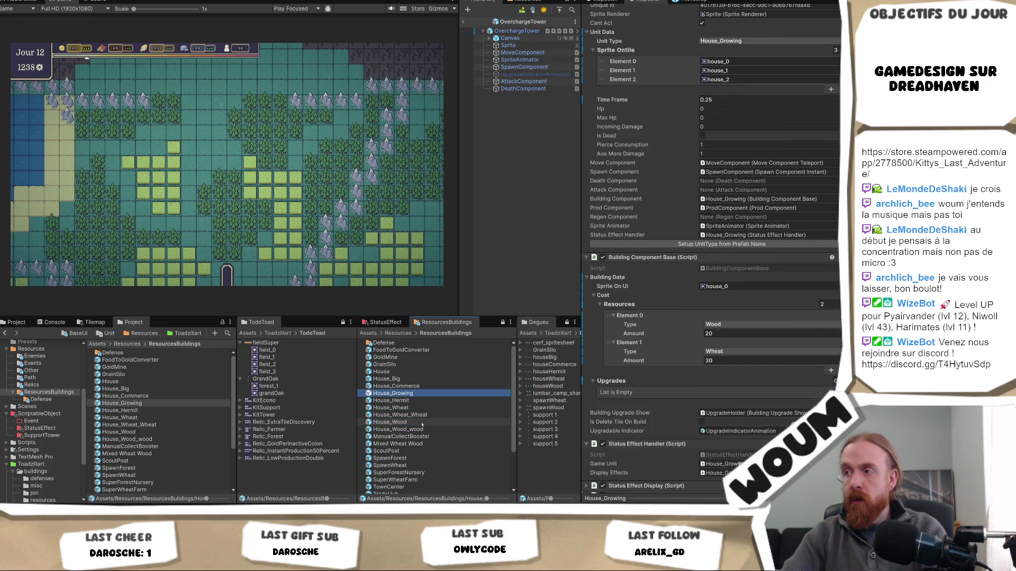
key(Up)
key(Up)
key(Up)
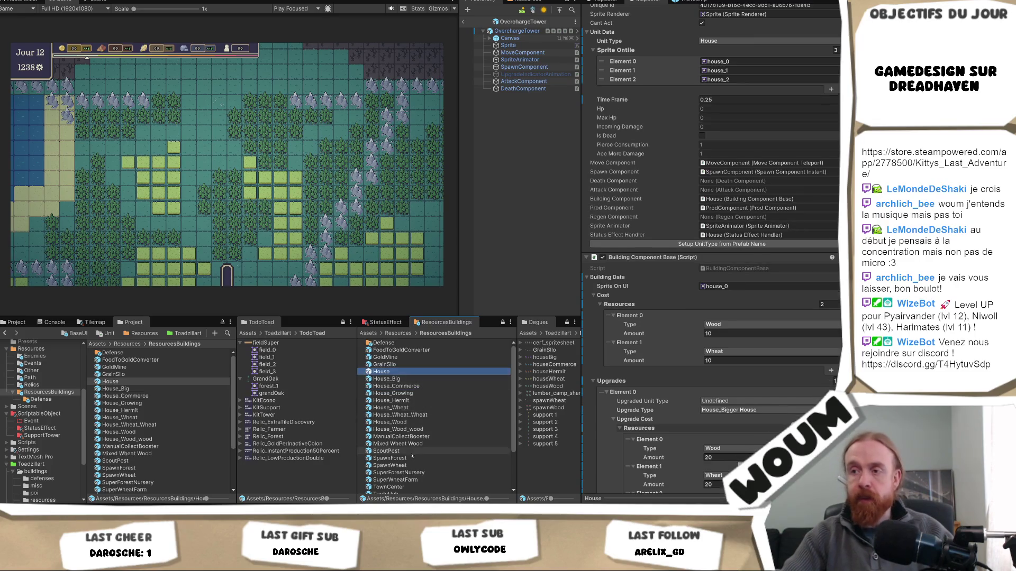
Multi-select House through House_Wood_wood except House_Big and House_Growing, and edit the upgrade wood cost
shift+click(413, 429)
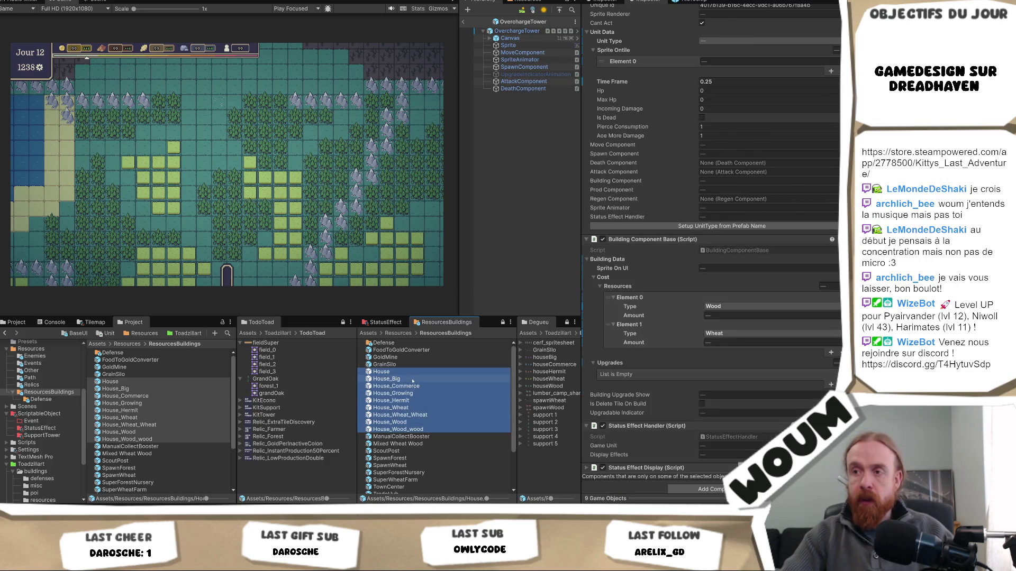
ctrl+click(413, 379)
ctrl+click(413, 394)
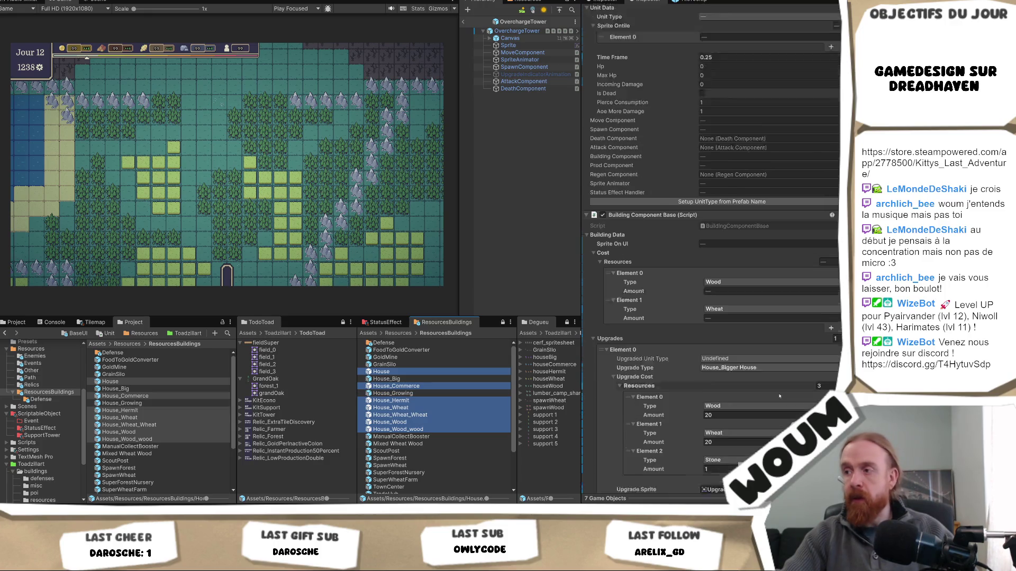
scroll(779, 396, down, 2)
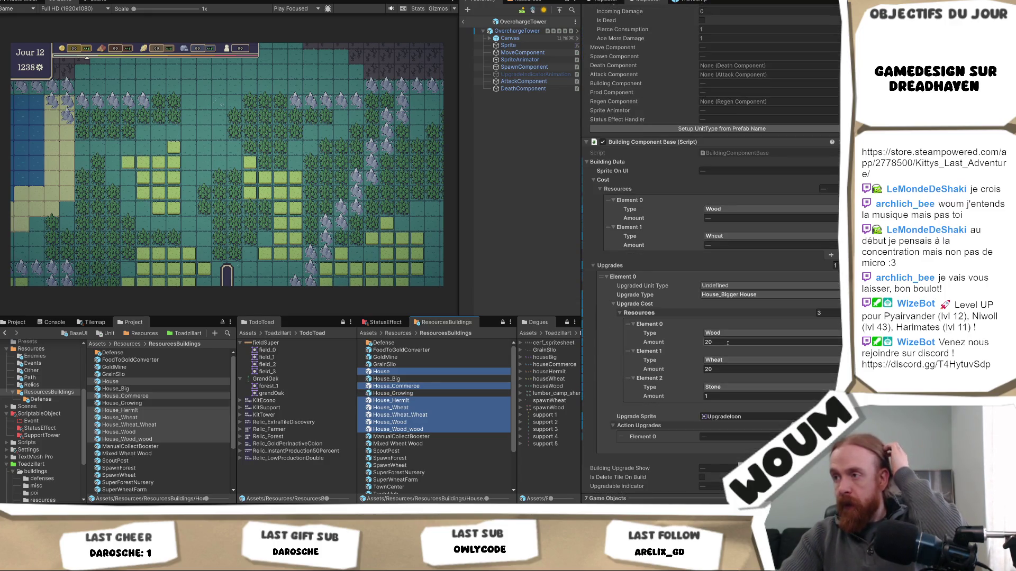
click(727, 343)
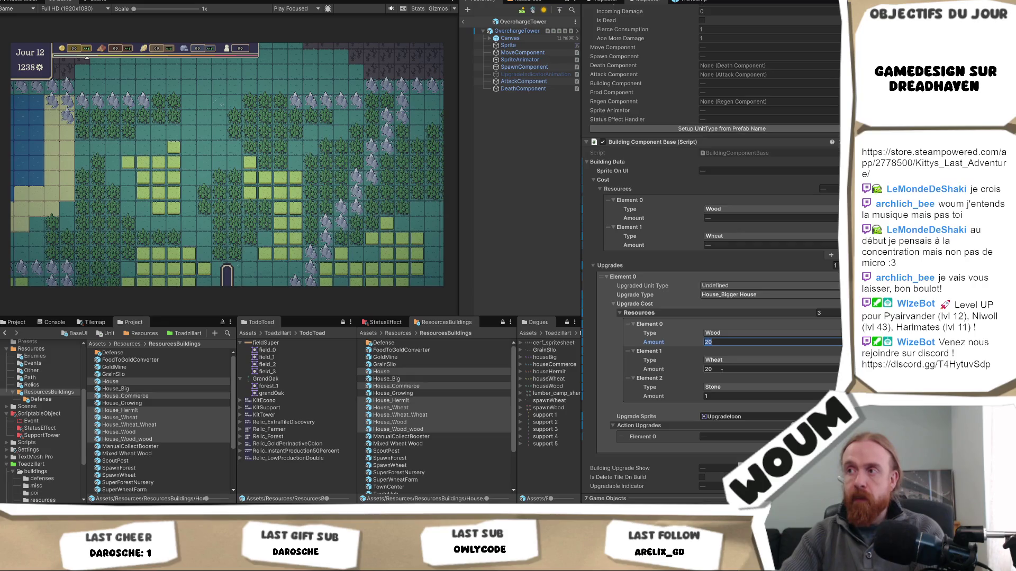
Set the grouped houses' shared upgrade cost to 10 wood and 10 wheat
text(10)
click(722, 370)
text(10)
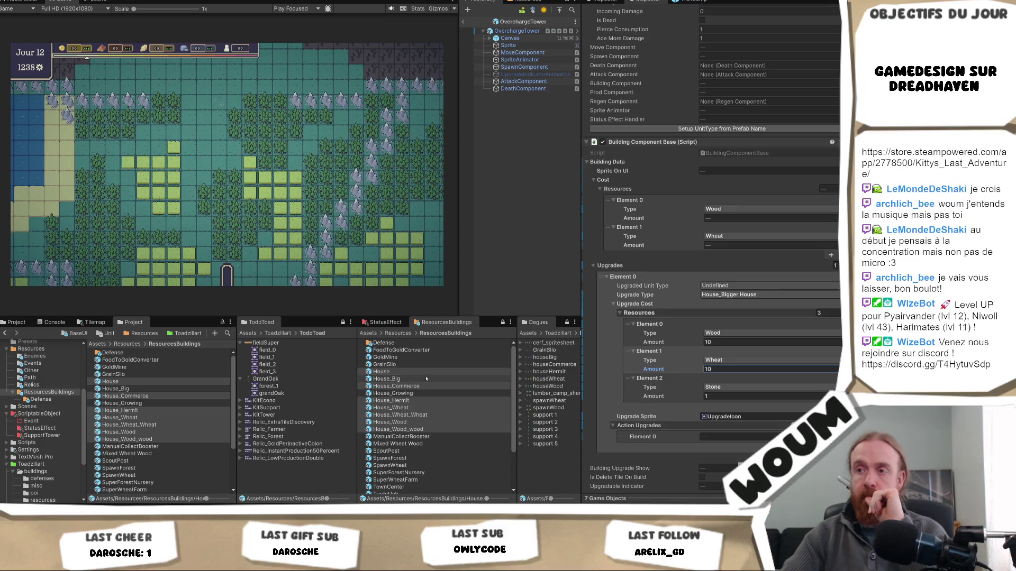
Set House_Big's upgrade cost to 30 wheat and 20 wood
click(444, 379)
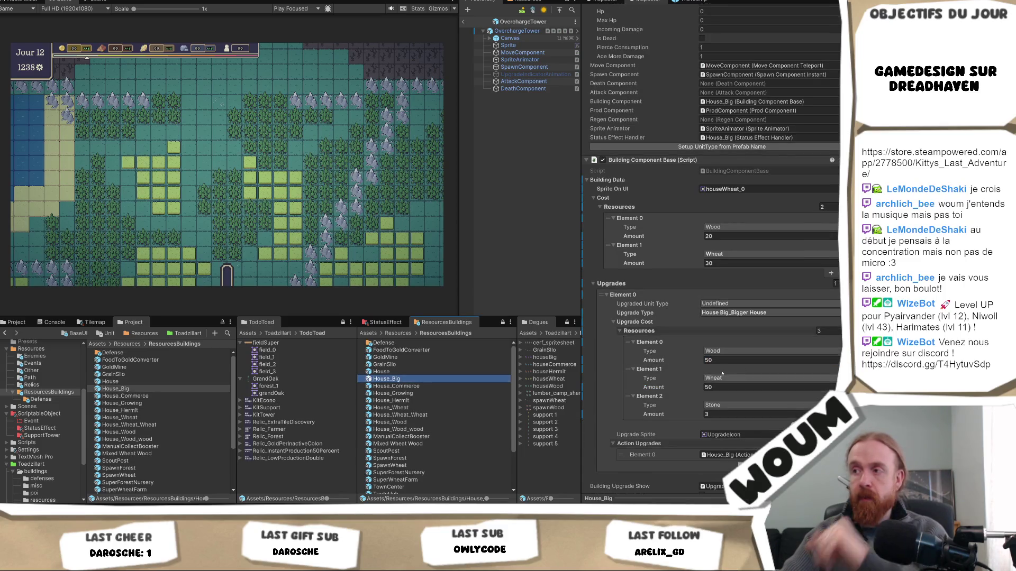
click(719, 362)
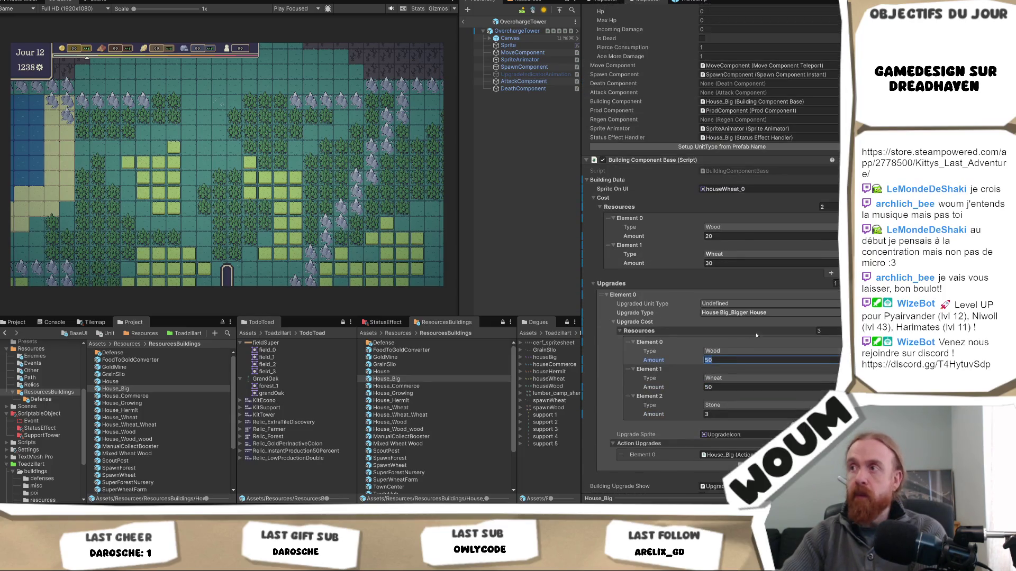
click(724, 386)
text(30)
click(720, 361)
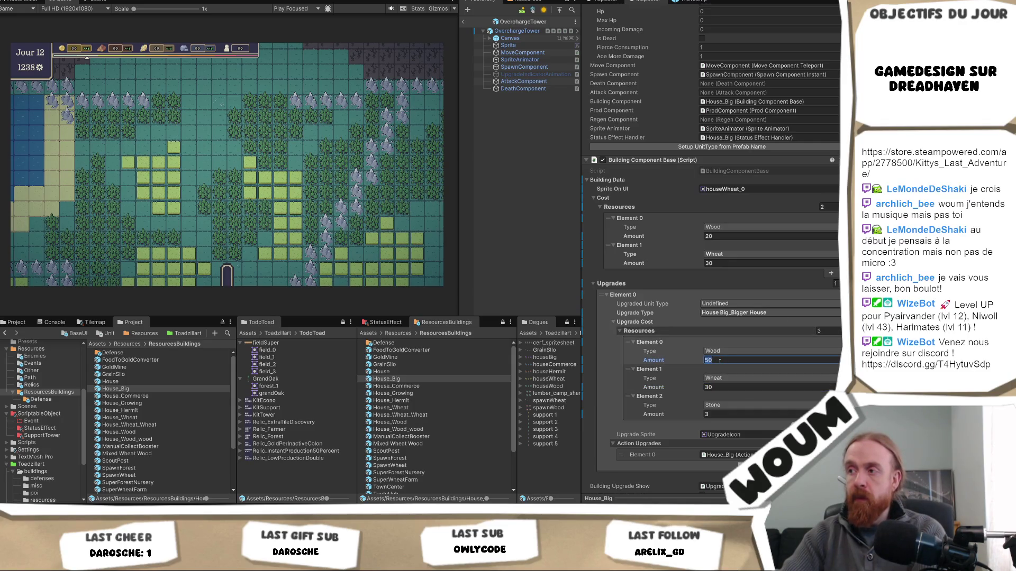
text(20)
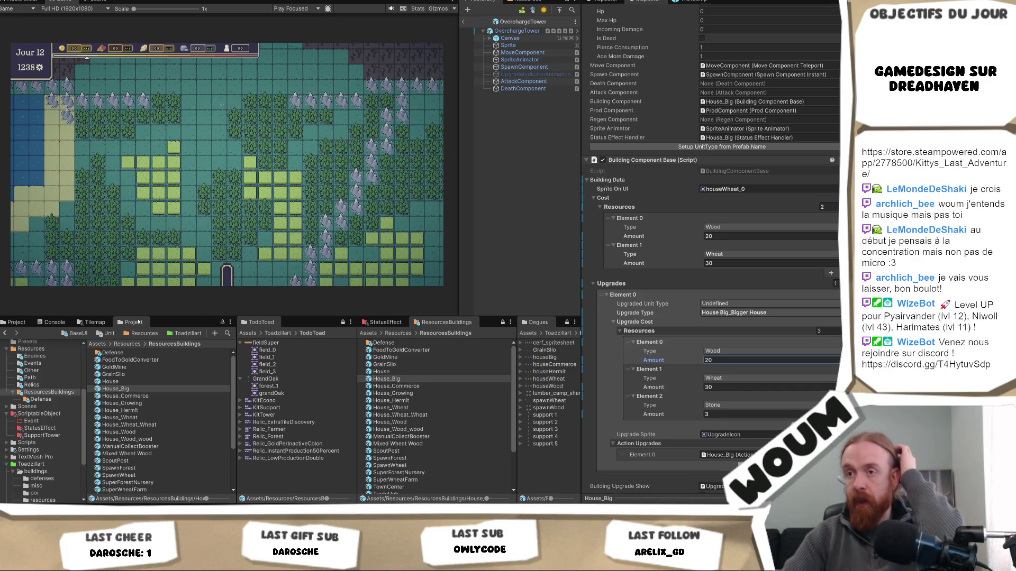
click(299, 401)
Open Resources/Relics, inspect Relic_ActionGenerator, and select relic sprites Relic_ExtraTileDiscovery through Relic_LowProductionDouble
shift+click(289, 458)
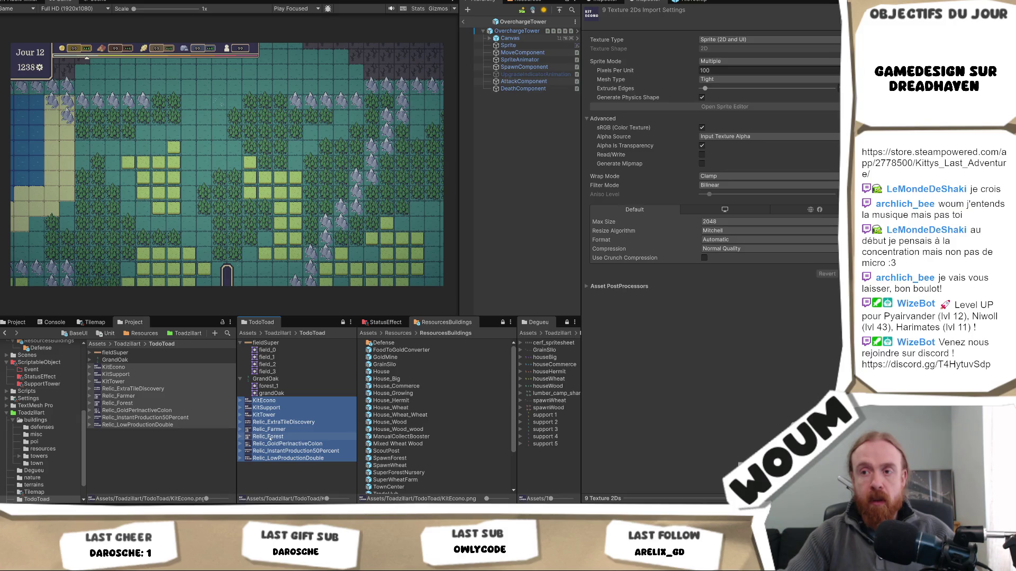
mouse_move(270, 439)
mouse_down()
mouse_move(64, 412)
mouse_move(49, 440)
mouse_move(37, 418)
mouse_up()
scroll(49, 440, up, 2)
scroll(47, 439, up, 3)
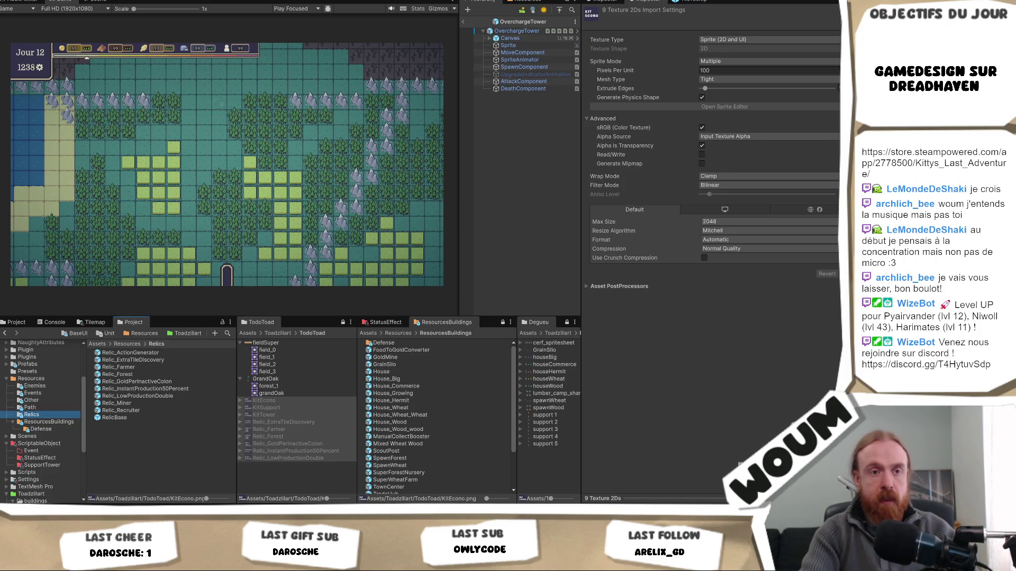
click(176, 354)
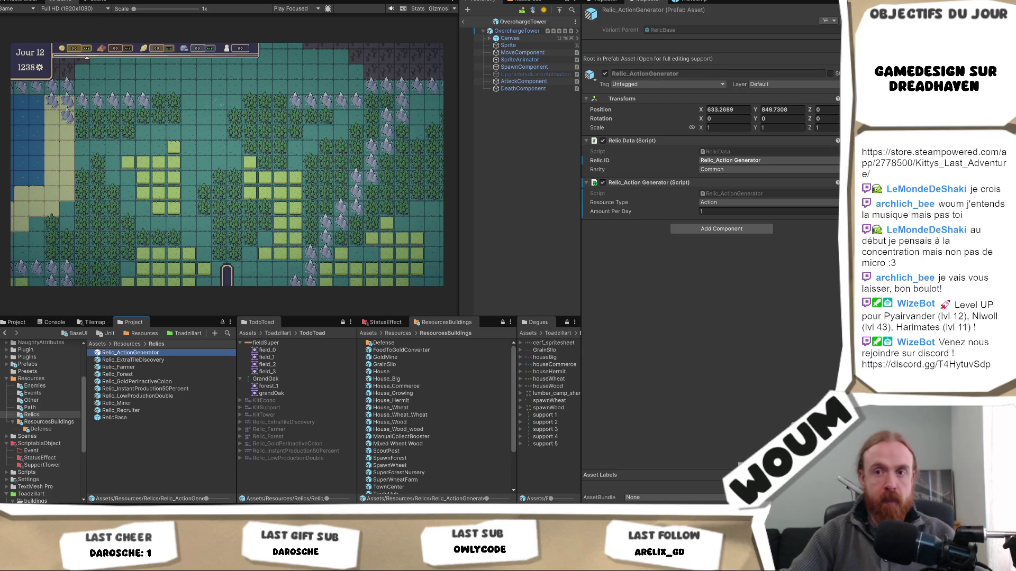
click(280, 421)
shift+click(301, 457)
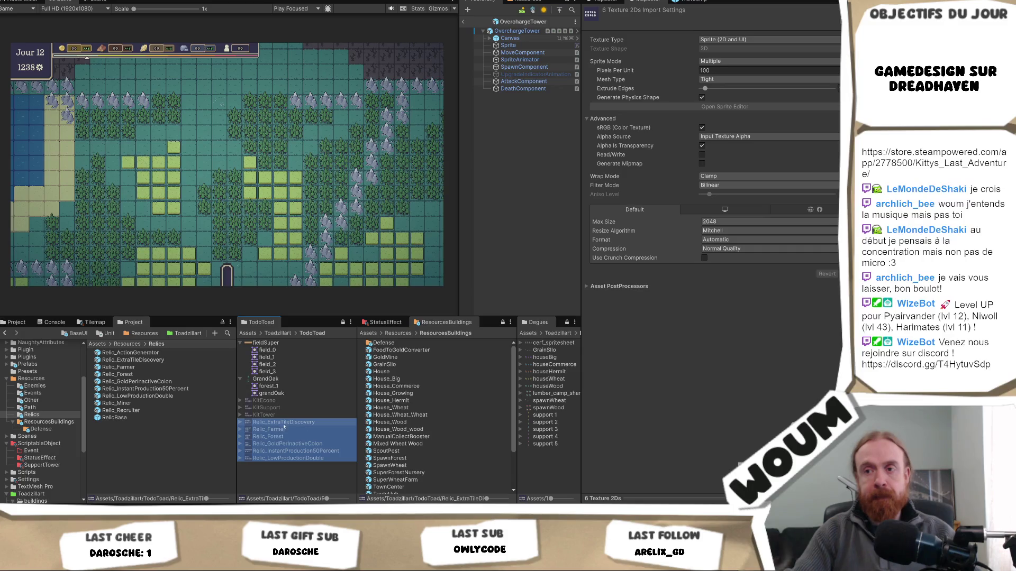
Move the six relic sprites into Relics and rename the first to Relic_ExtraTileDiscovery_sprite
click(137, 452)
drag(137, 451, 144, 402)
click(133, 360)
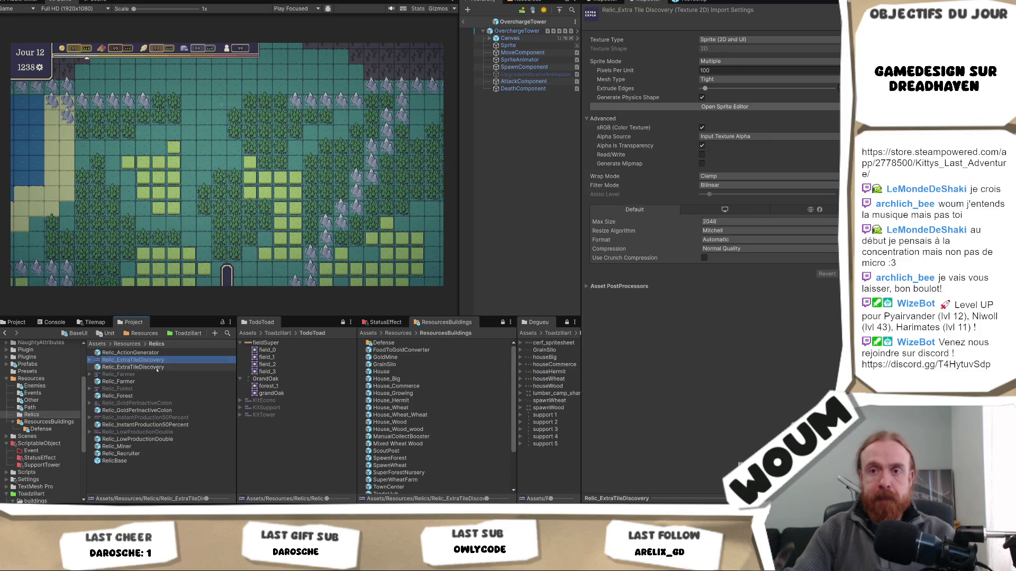
key(Right)
text(_sp)
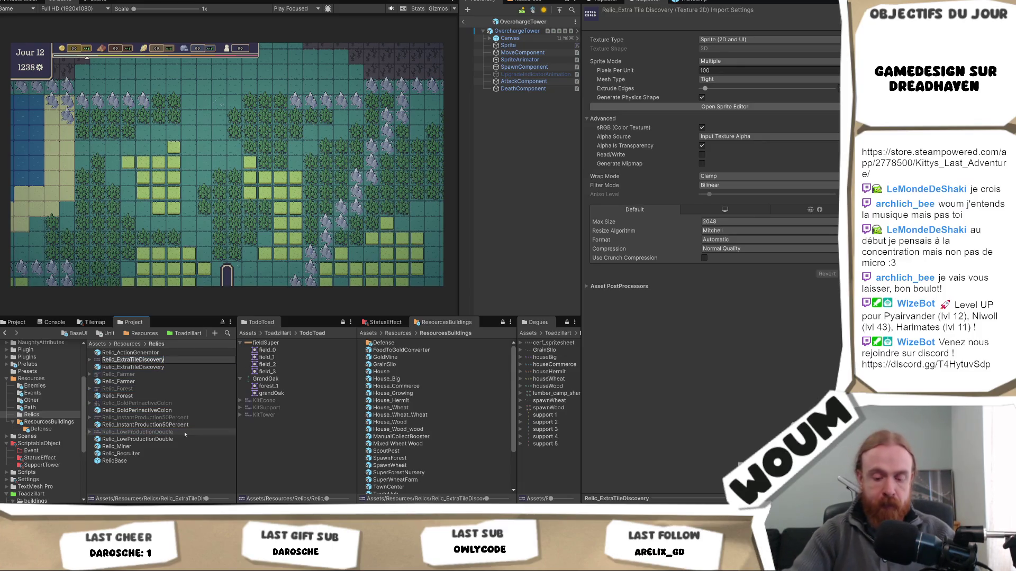
text(rite)
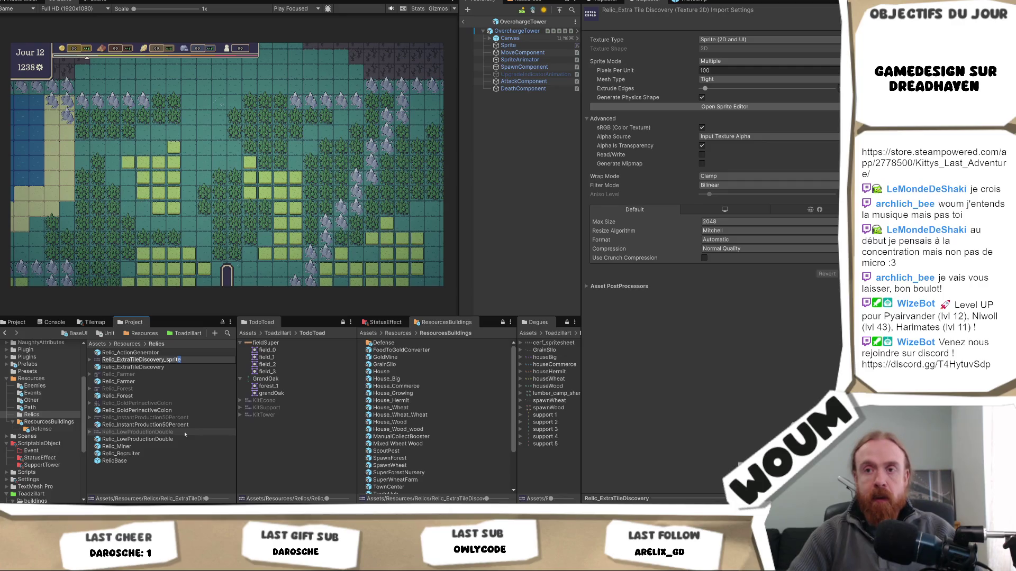
key(shift+Left)
key(shift+Left)
key(shift+Left)
key(Return)
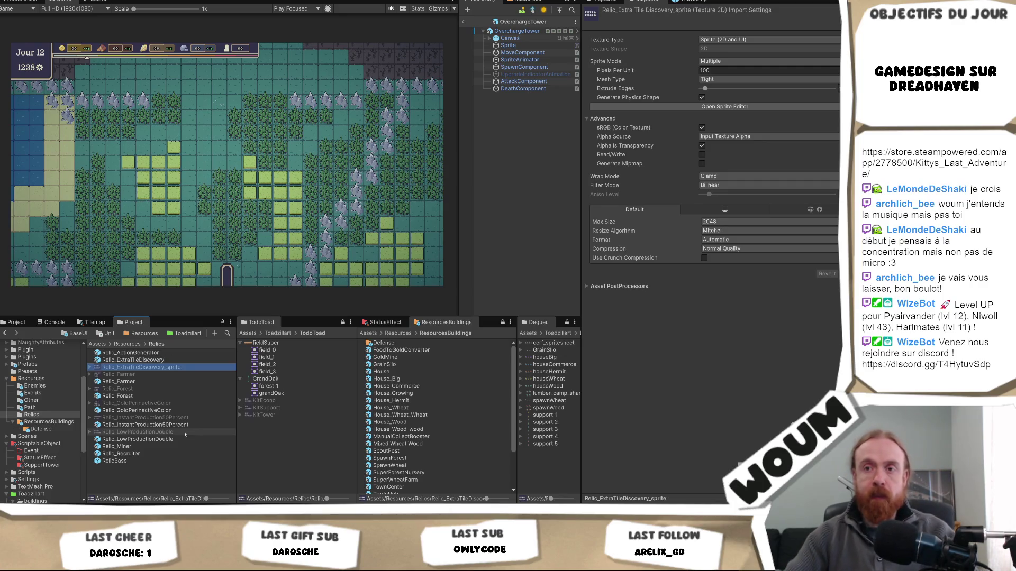
Append _sprite to Relic_Farmer, Relic_Forest, the gold relic, Relic_InstantProduction50Percent and Relic_LowProductionDouble
key(Down)
key(Return)
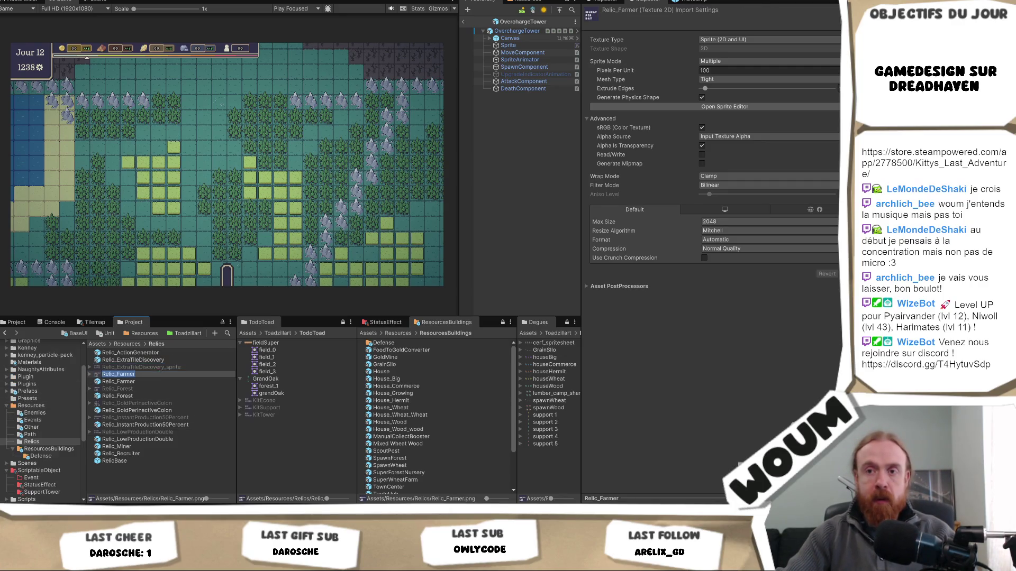
key(Right)
text(_sprite)
key(Return)
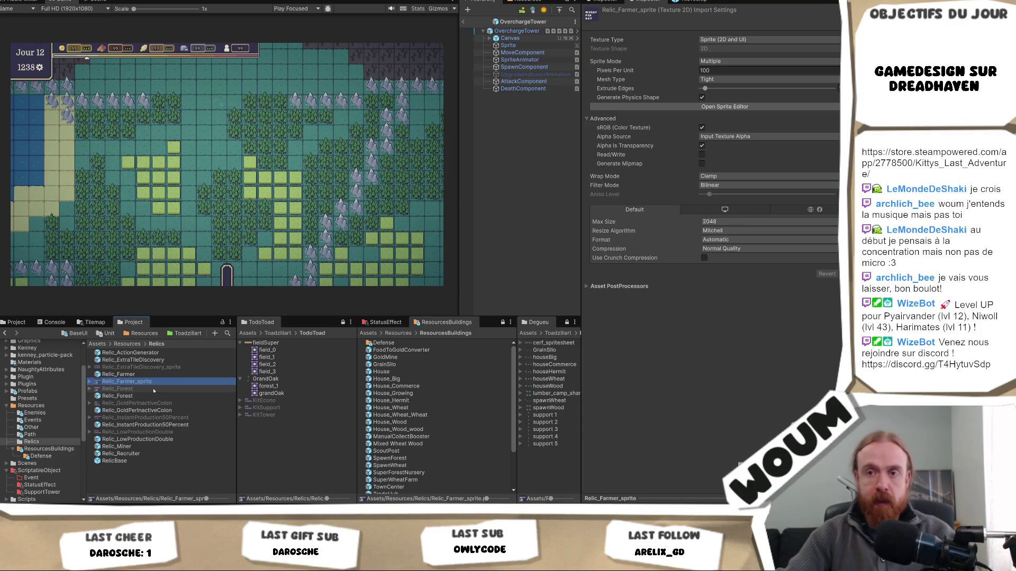
key(Down)
key(Return)
key(Right)
text(_sprite)
key(Return)
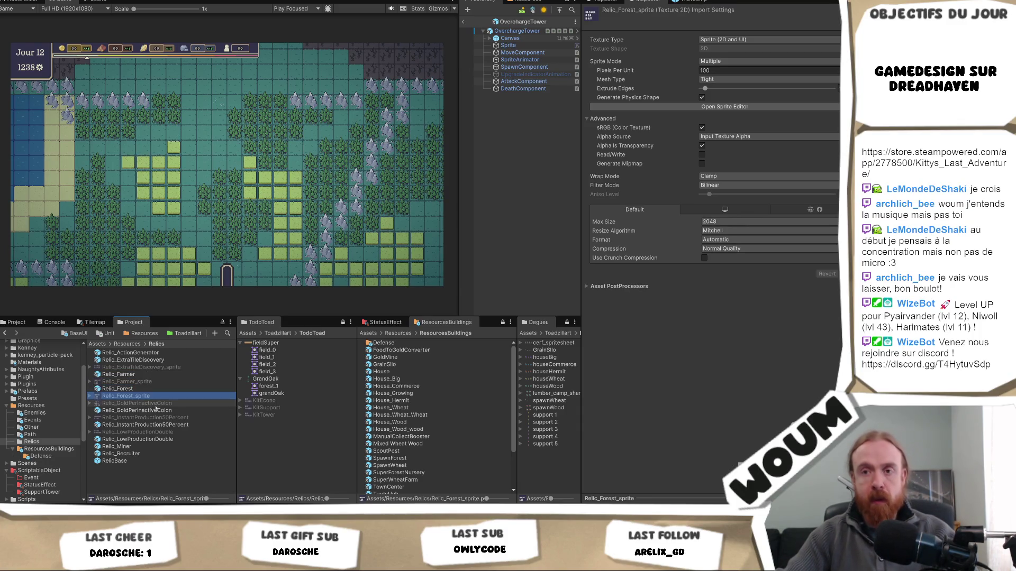
key(Down)
key(Return)
key(Right)
text(_sprite)
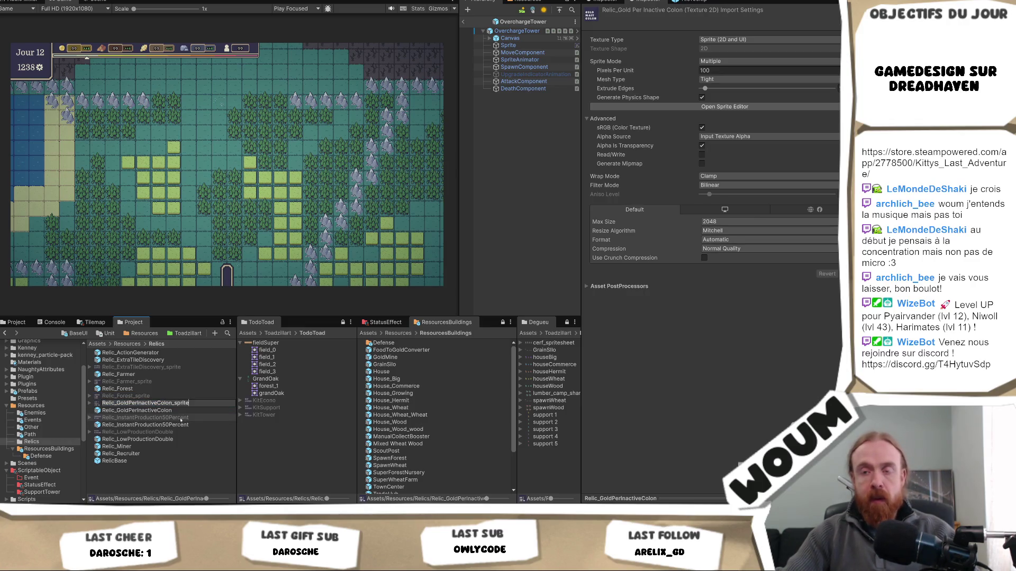
key(Return)
key(Down)
key(Return)
key(Right)
text(_sprite)
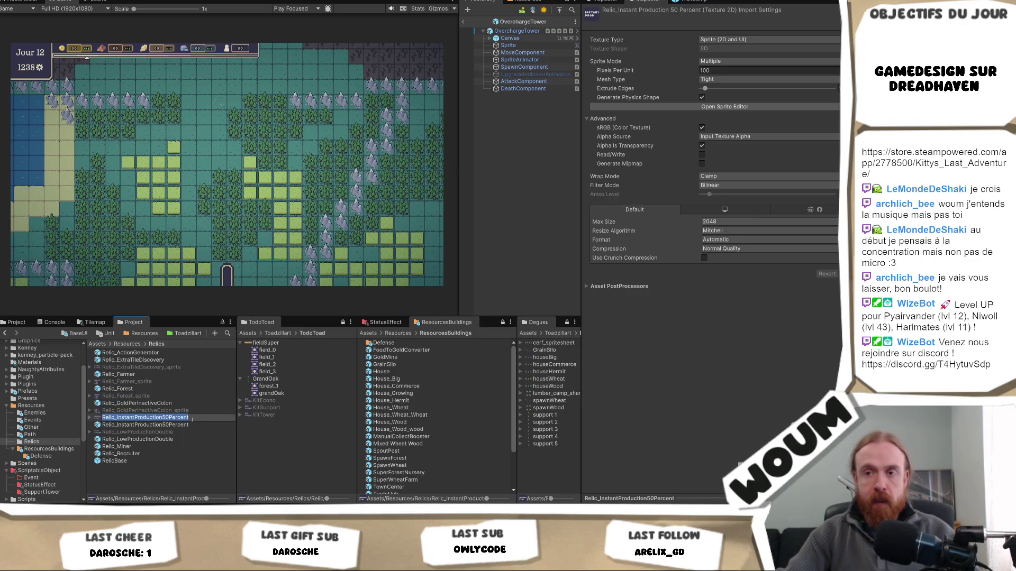
key(Return)
key(Down)
key(Return)
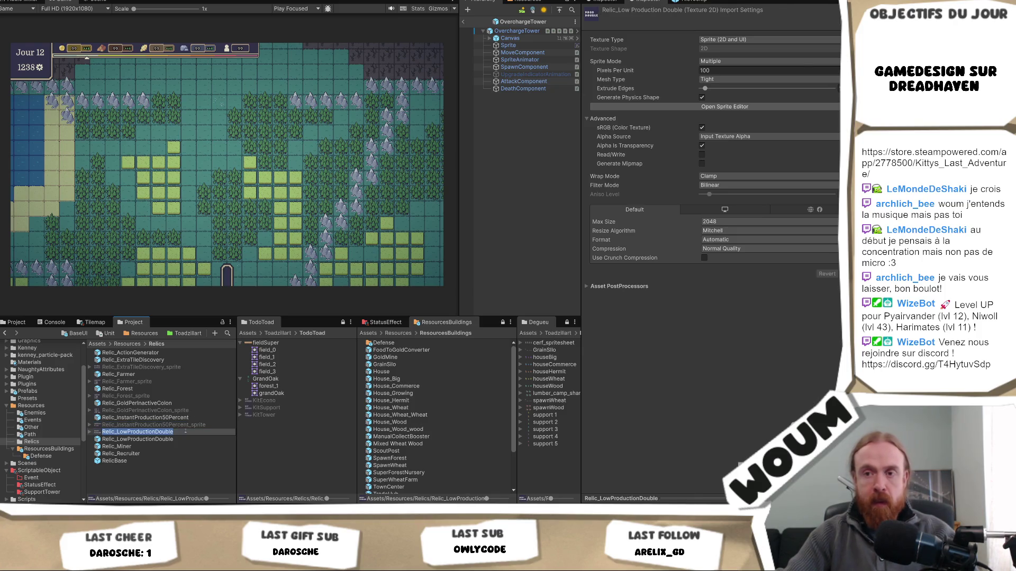
key(Right)
text(_sprite)
key(Return)
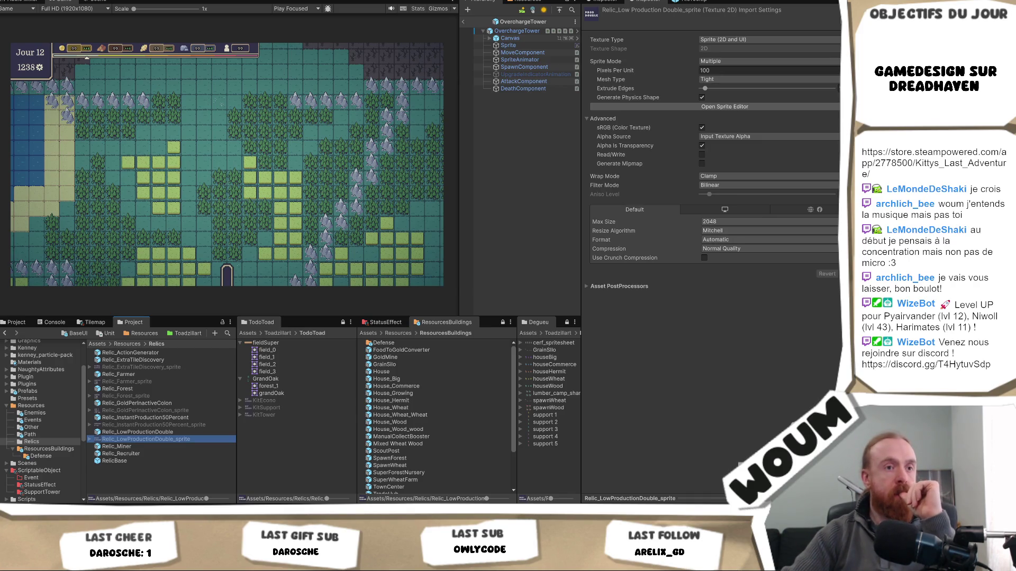
mouse_move(150, 564)
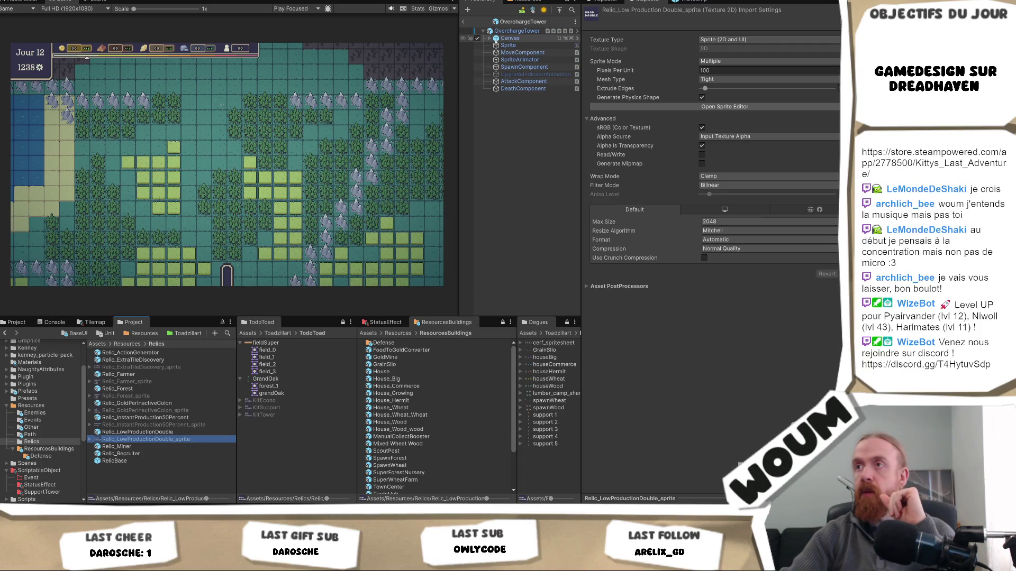
Exit prefab mode and select ResourceManager to view its Building Kit icon fields
click(463, 22)
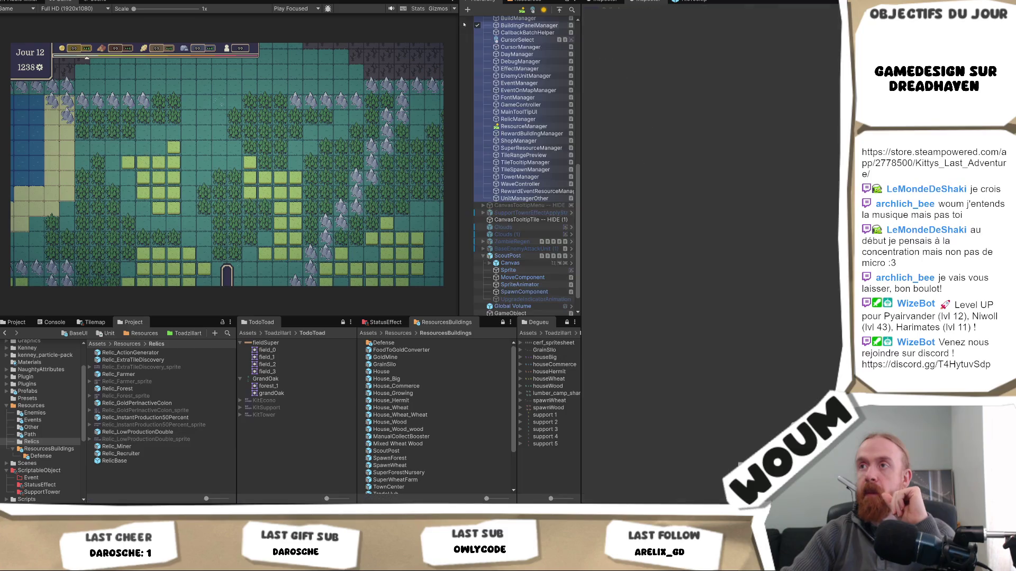
click(524, 127)
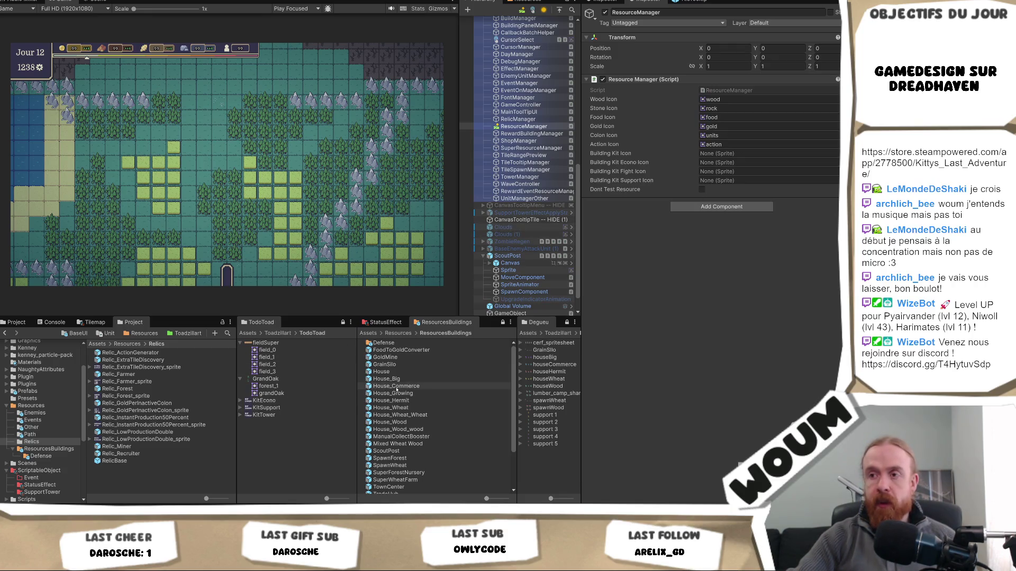
scroll(428, 388, down, 3)
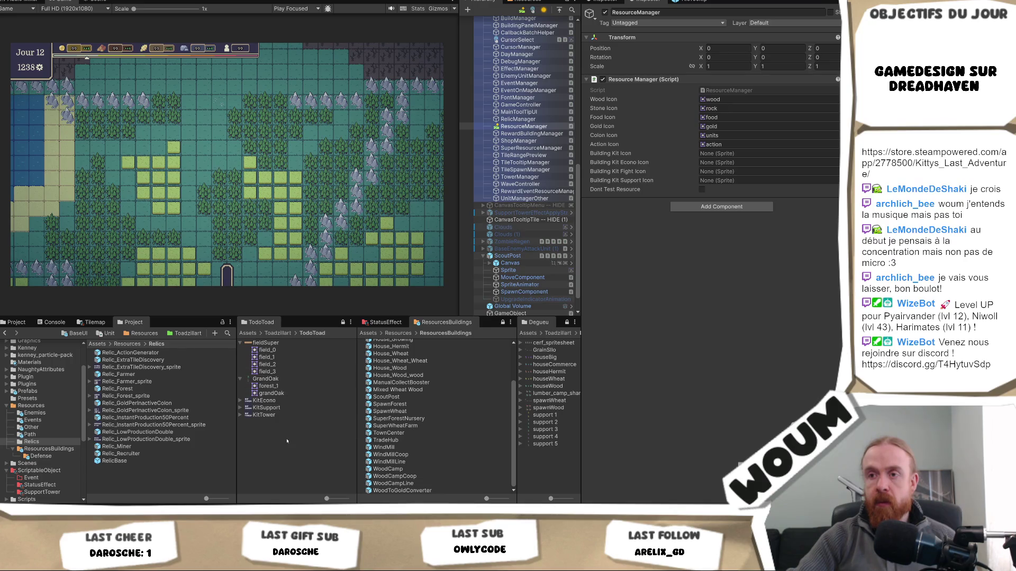
Assign KitEcono_0, KitTower_0 and KitSupport_0 to the Econo, Fight and Support icon slots, then start Play mode
click(523, 127)
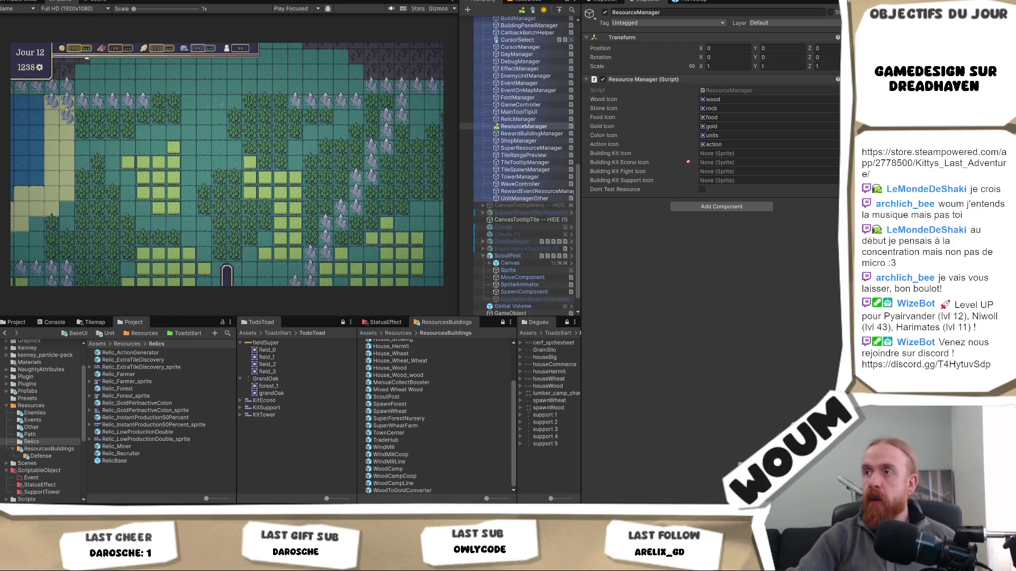
click(708, 163)
drag(708, 163, 708, 163)
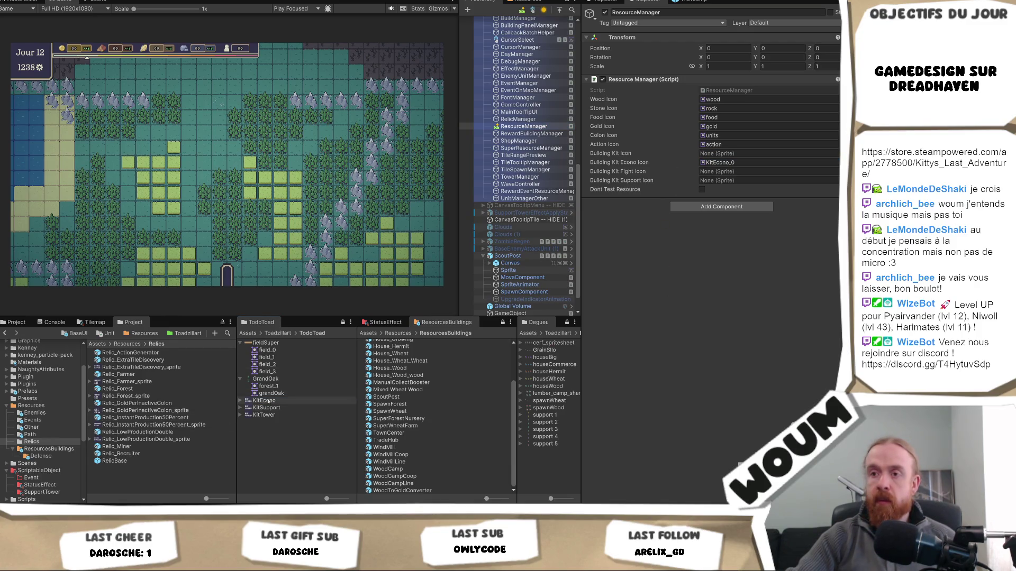
mouse_move(268, 408)
mouse_down()
mouse_move(529, 296)
mouse_move(730, 168)
mouse_move(730, 180)
mouse_up()
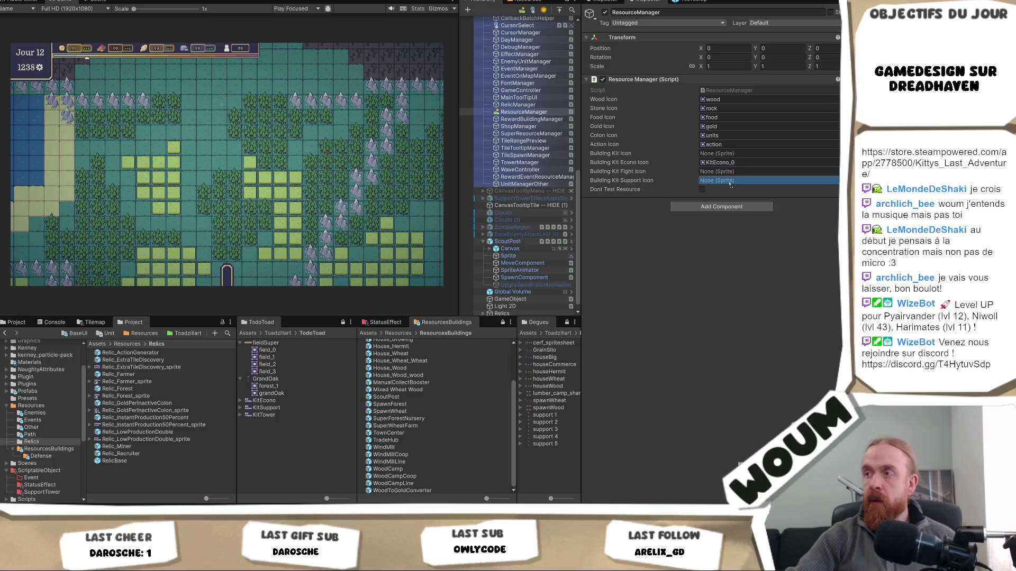
mouse_move(263, 414)
mouse_down()
mouse_move(730, 183)
mouse_move(730, 172)
mouse_up()
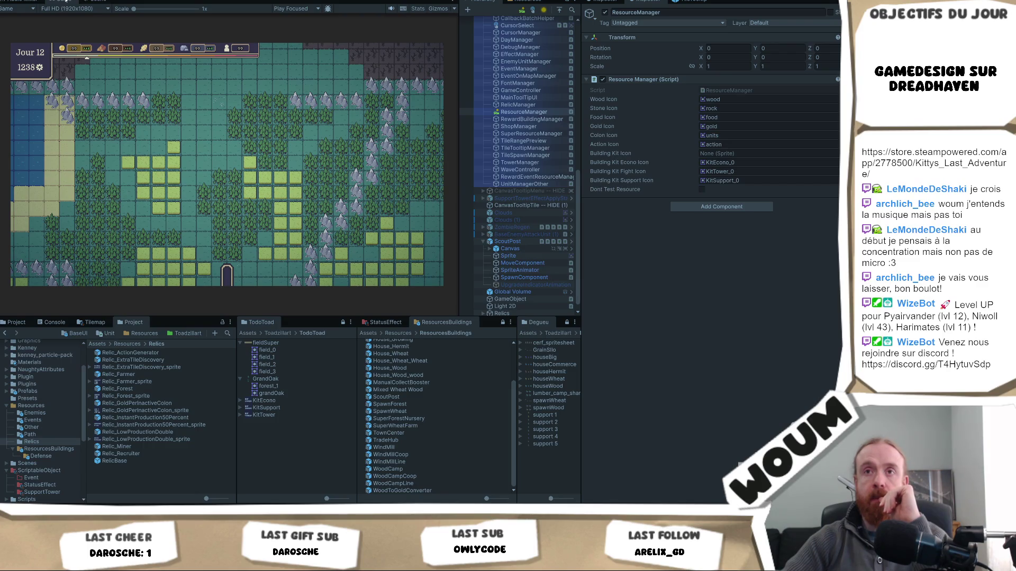
key(ctrl+p)
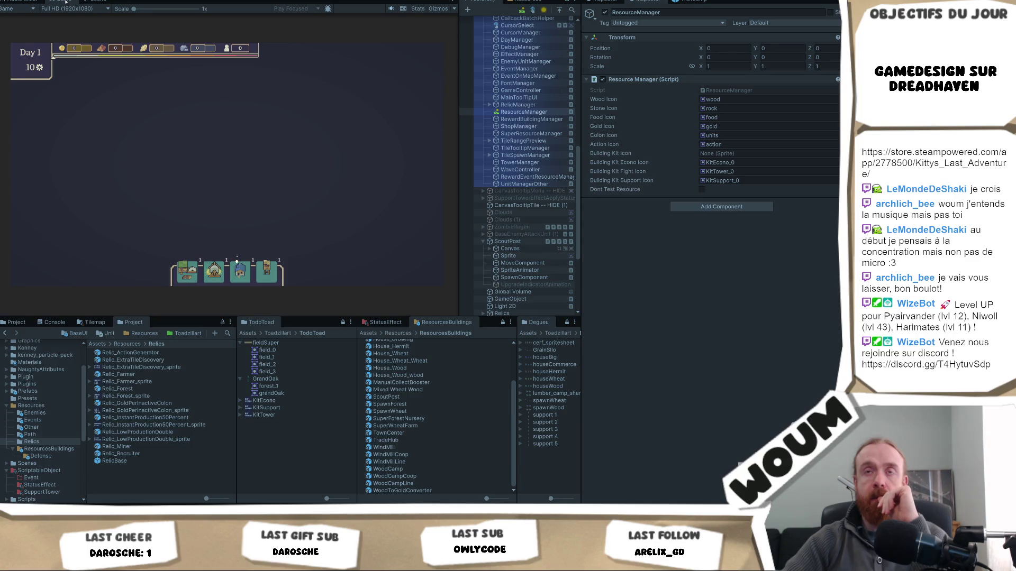
right_click(66, 1)
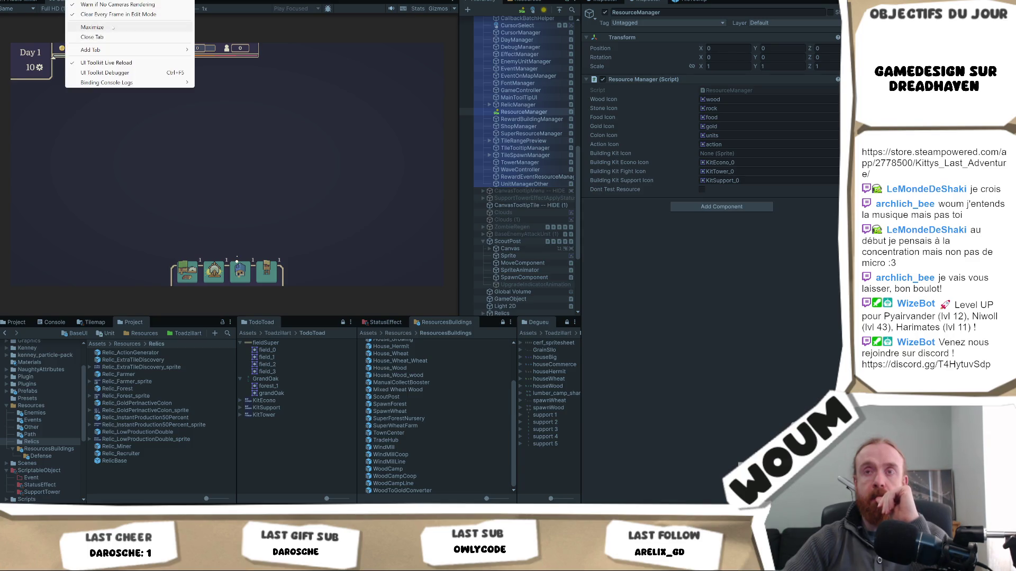
Maximize the Game view and reveal three discoverable tiles beside the town
click(112, 28)
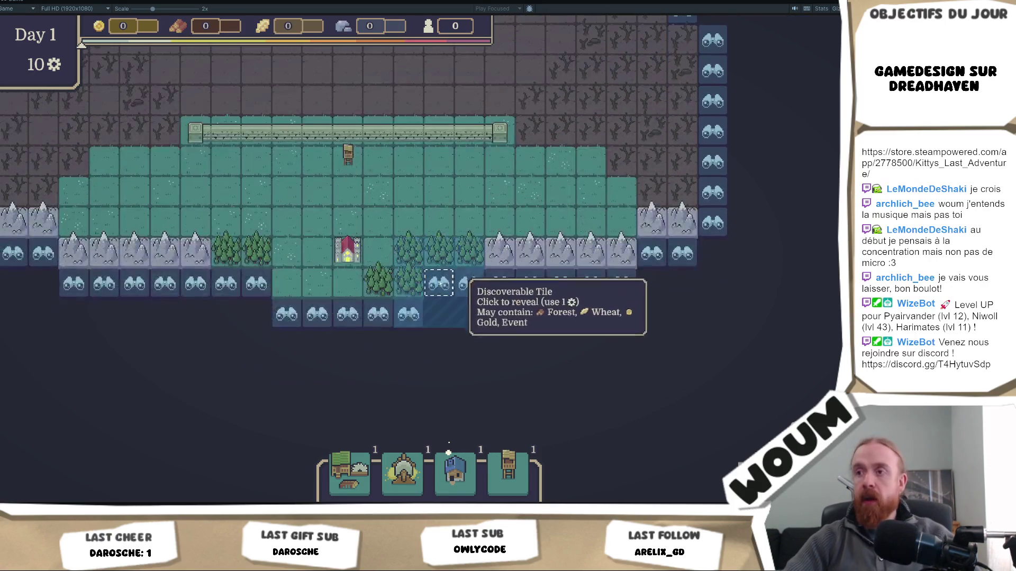
click(439, 285)
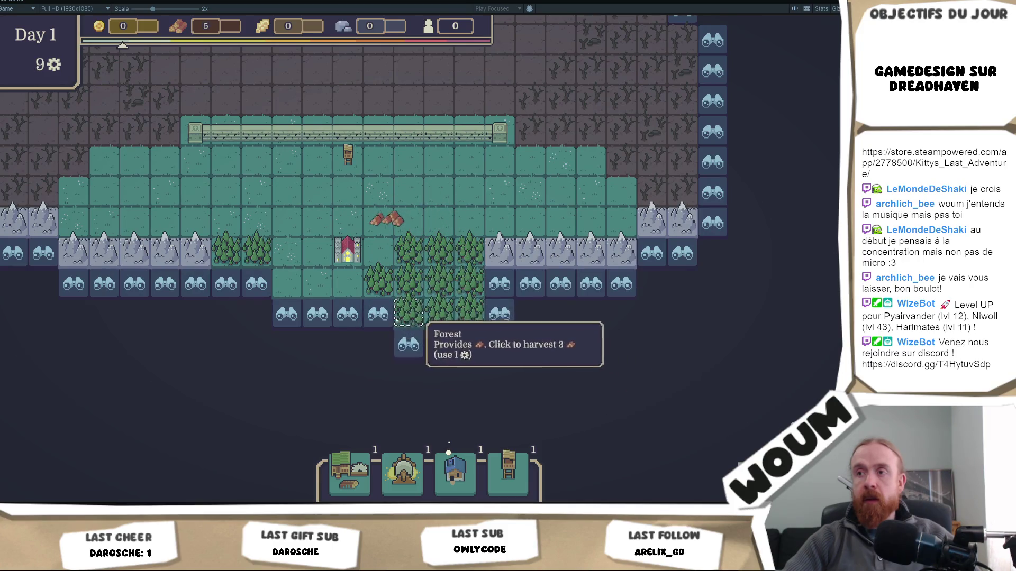
click(407, 344)
click(408, 374)
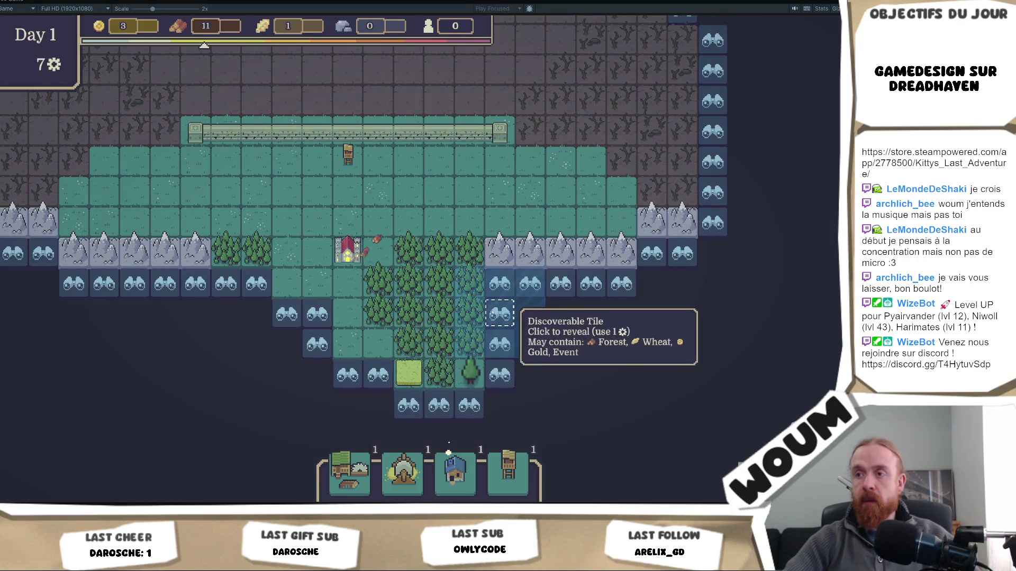
Harvest the single-tree forest, place a Wood Camp, and reveal more tiles toward the map's bottom
click(469, 374)
drag(349, 474, 464, 347)
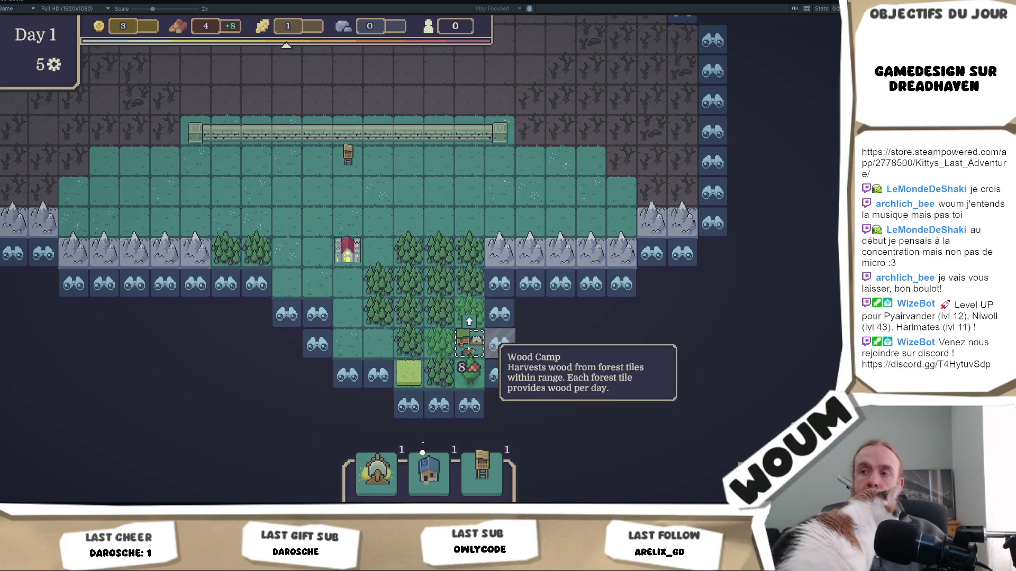
click(318, 317)
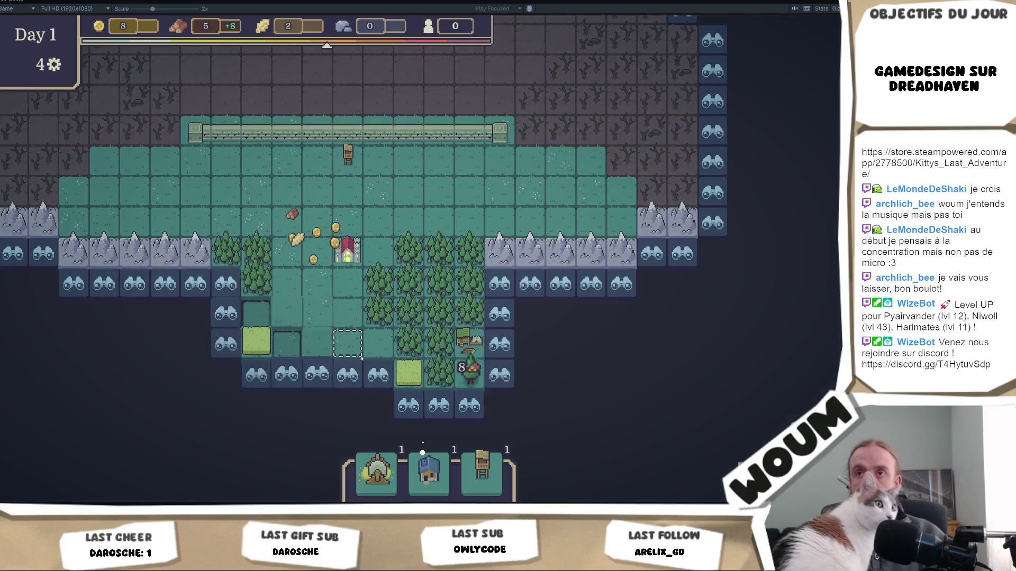
click(288, 364)
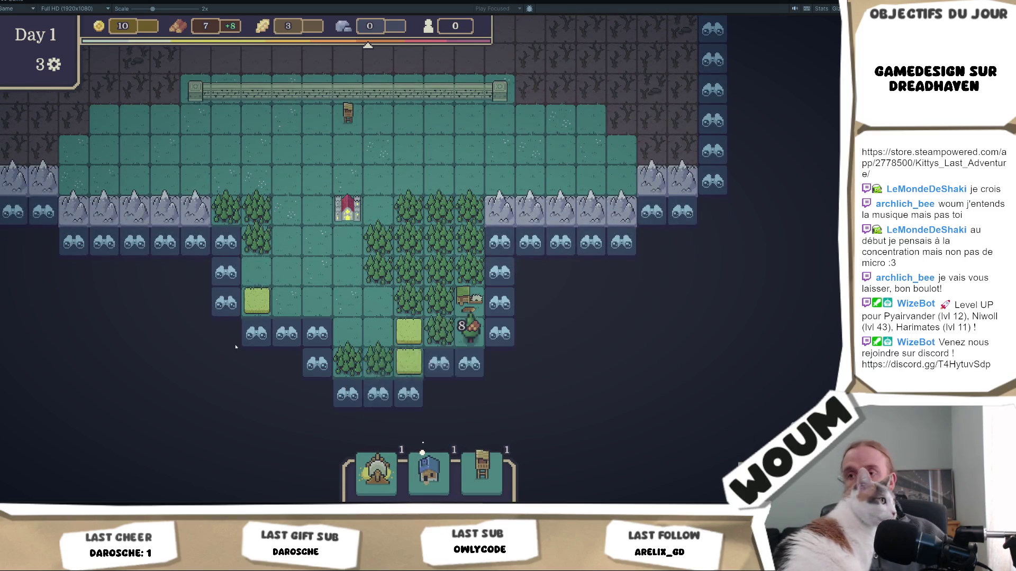
click(312, 336)
click(315, 373)
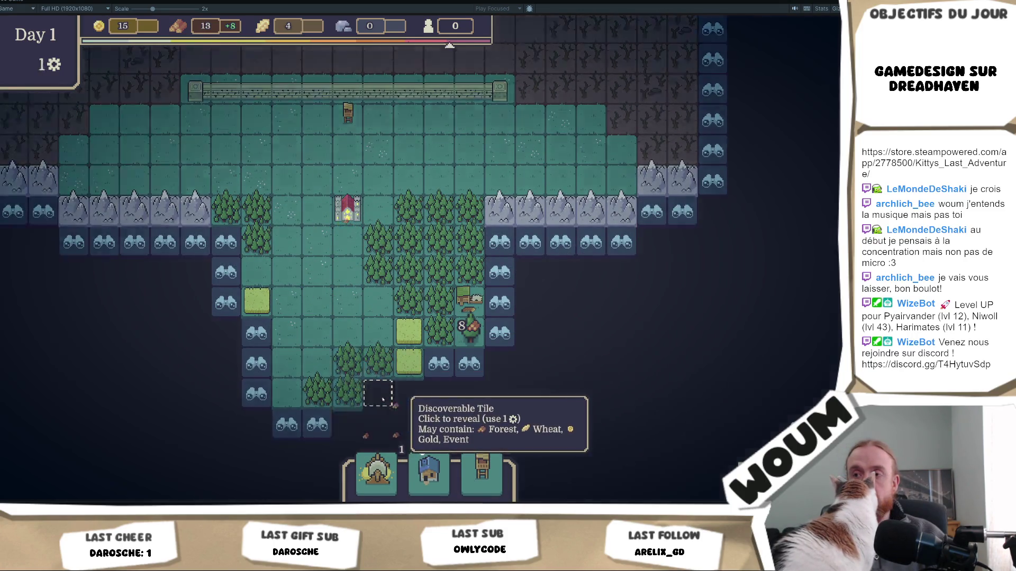
click(382, 401)
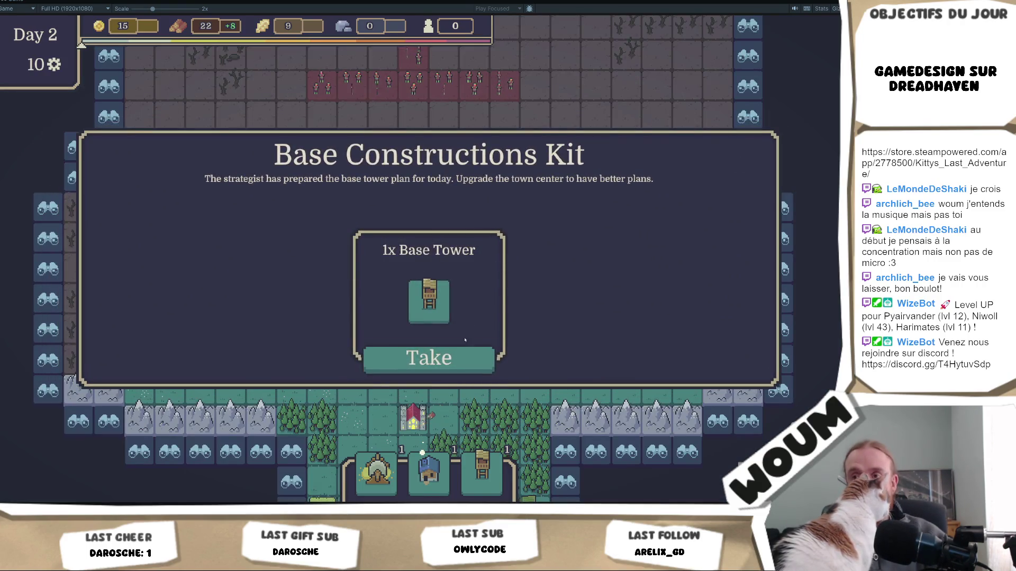
Take the Base Tower and Helper Sylvan House plans from the kit
click(450, 361)
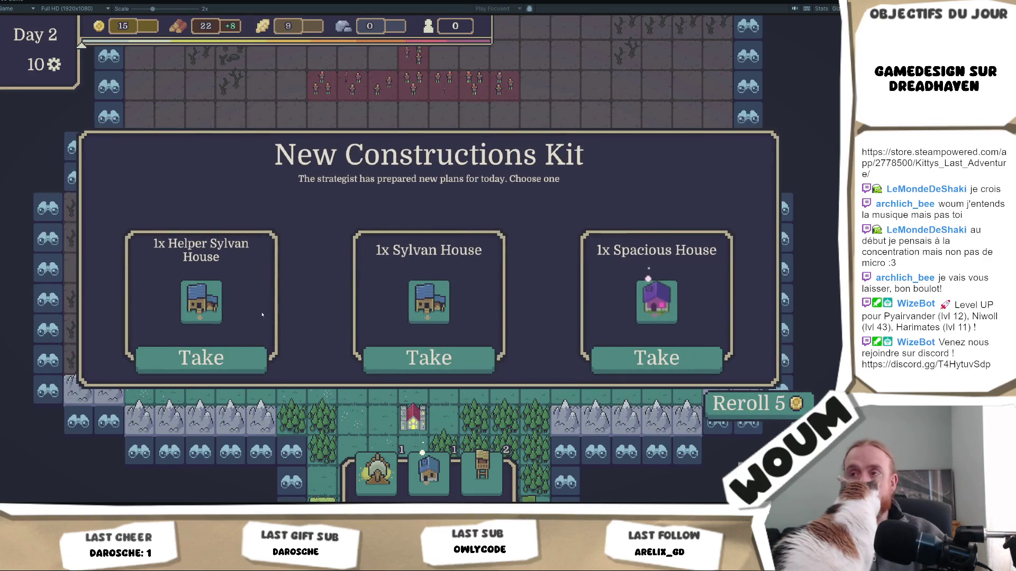
mouse_move(213, 314)
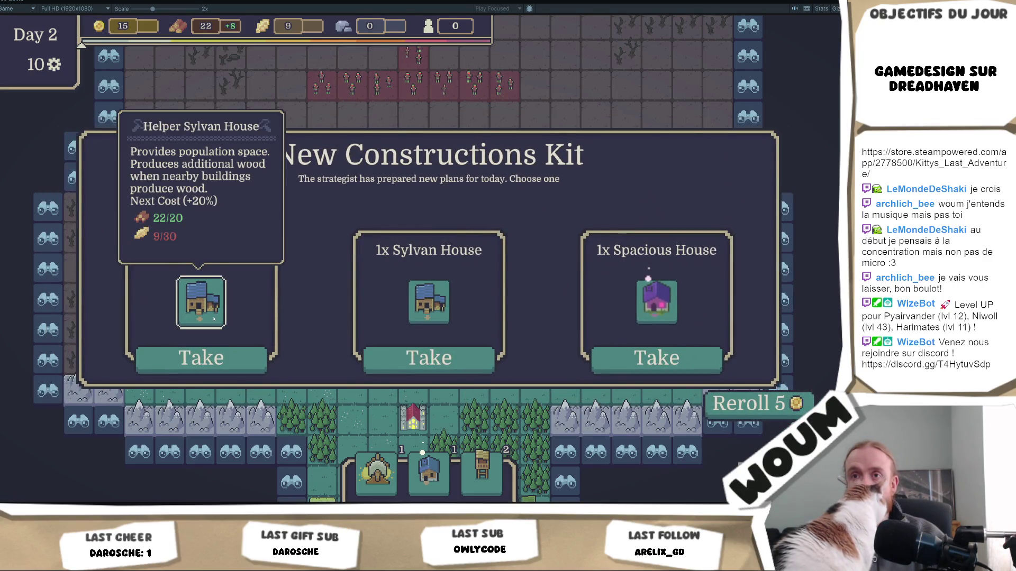
click(201, 359)
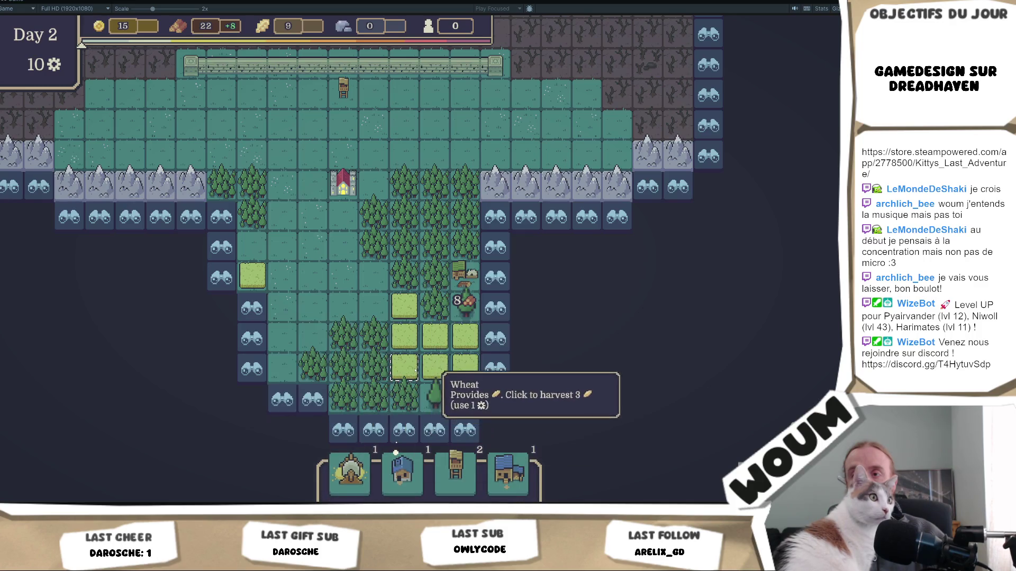
Harvest wheat, build a Wind Mill beside the fields, reveal eastern tiles, and open the Gypsy Caravan
click(442, 347)
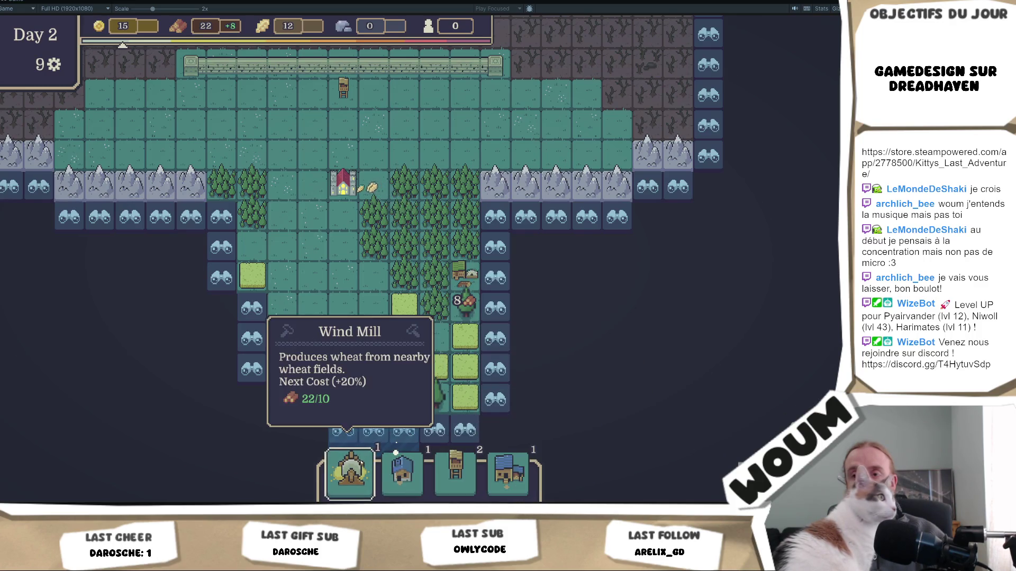
click(437, 332)
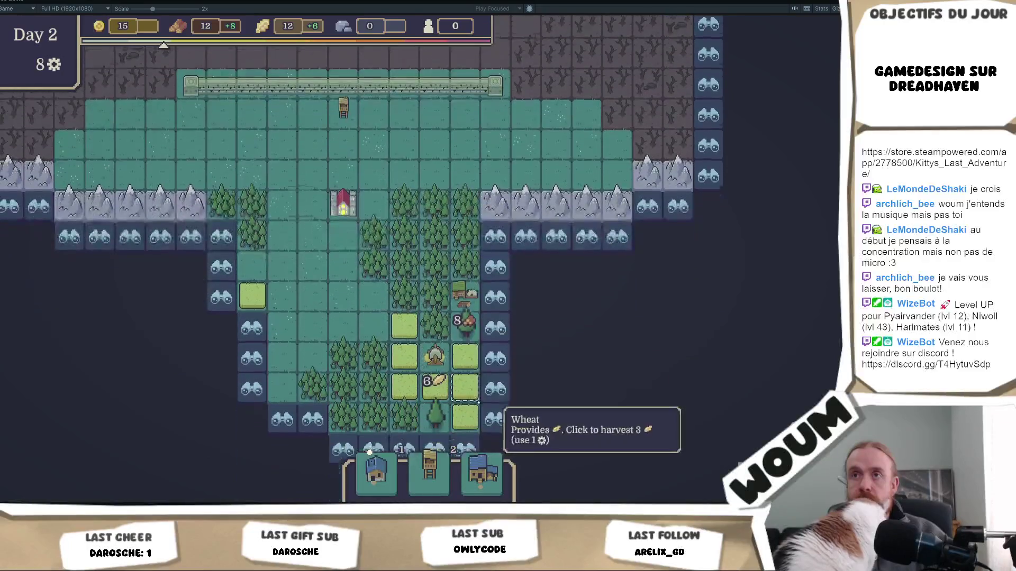
click(495, 272)
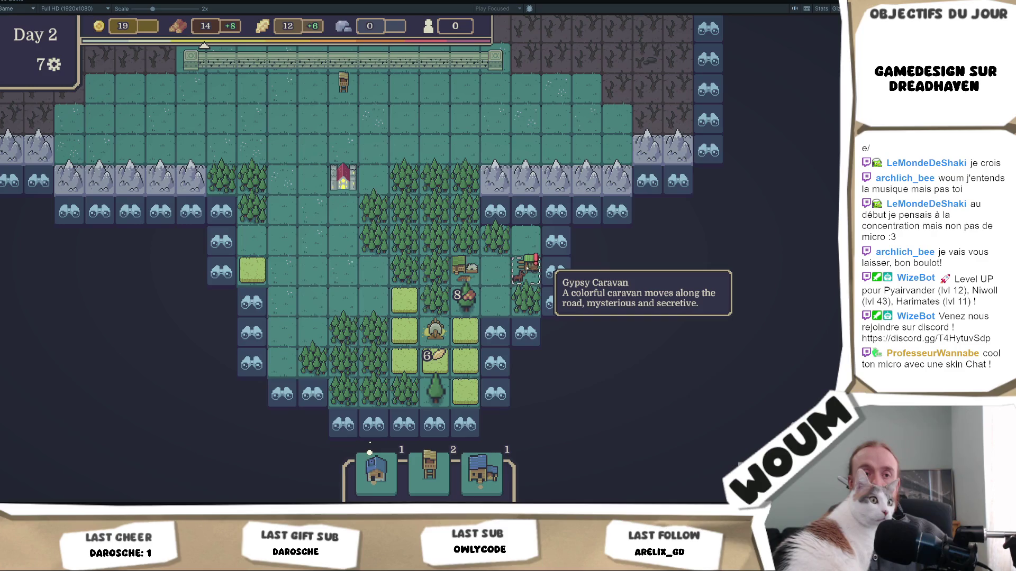
click(527, 269)
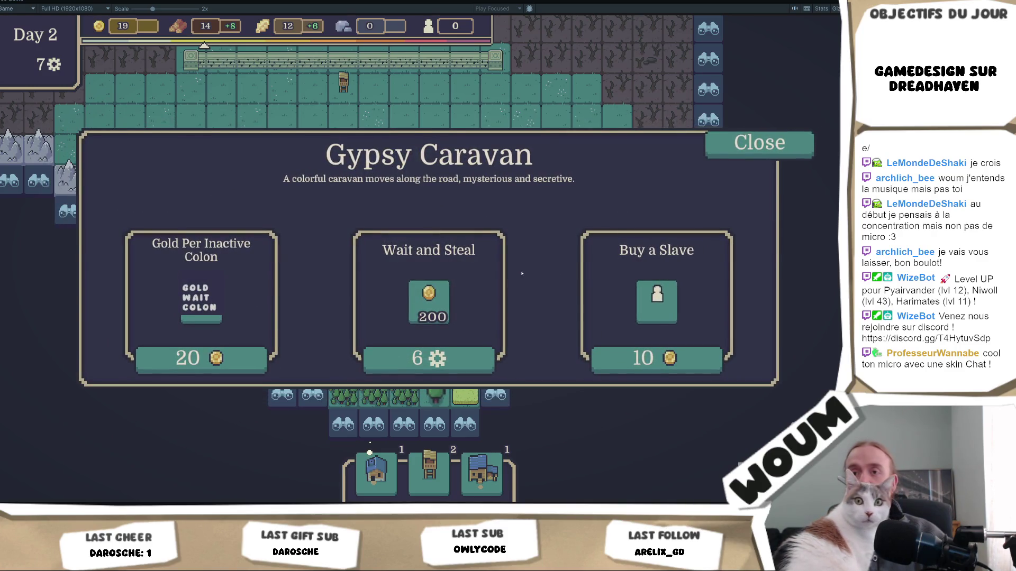
mouse_move(207, 310)
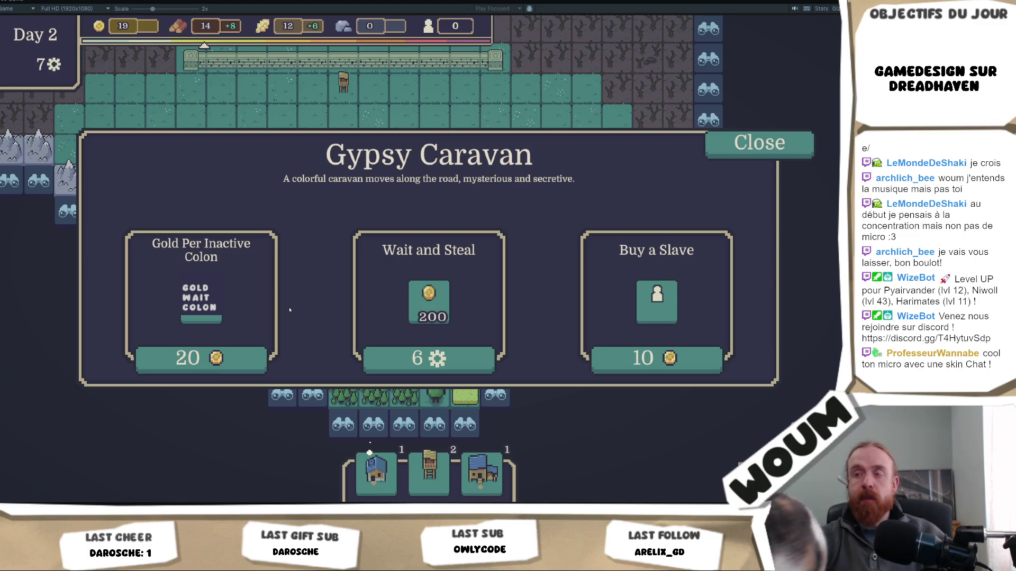
mouse_move(409, 318)
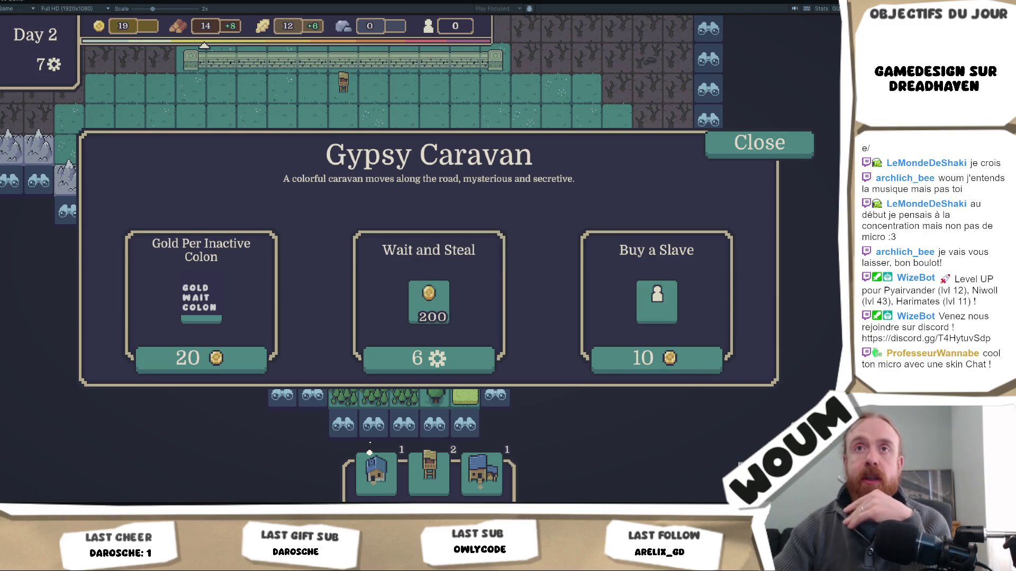
right_click(8, 2)
Restore the editor layout and select the Caravane_GypsyCaravan asset in Resources/Events
click(32, 29)
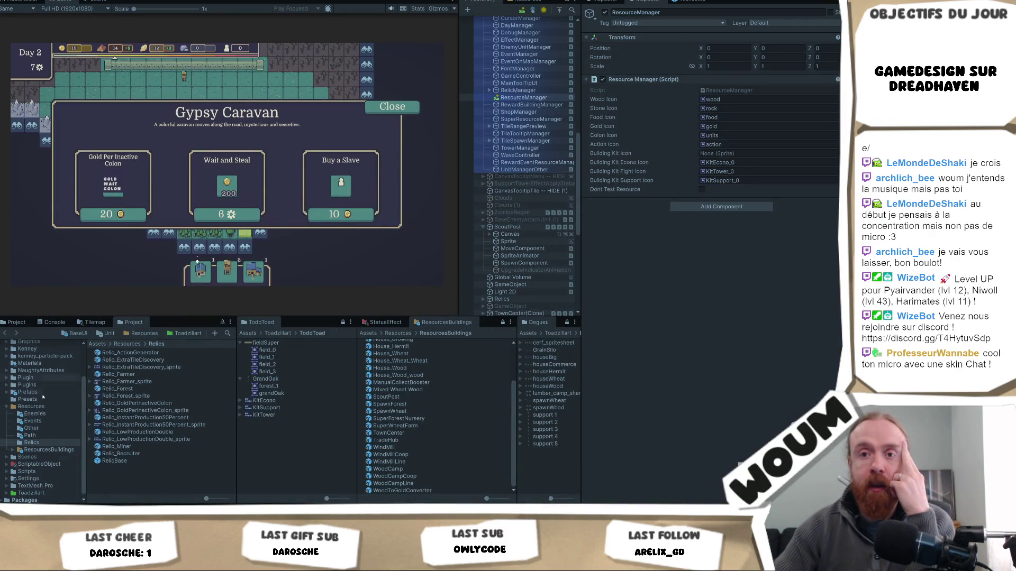
click(33, 421)
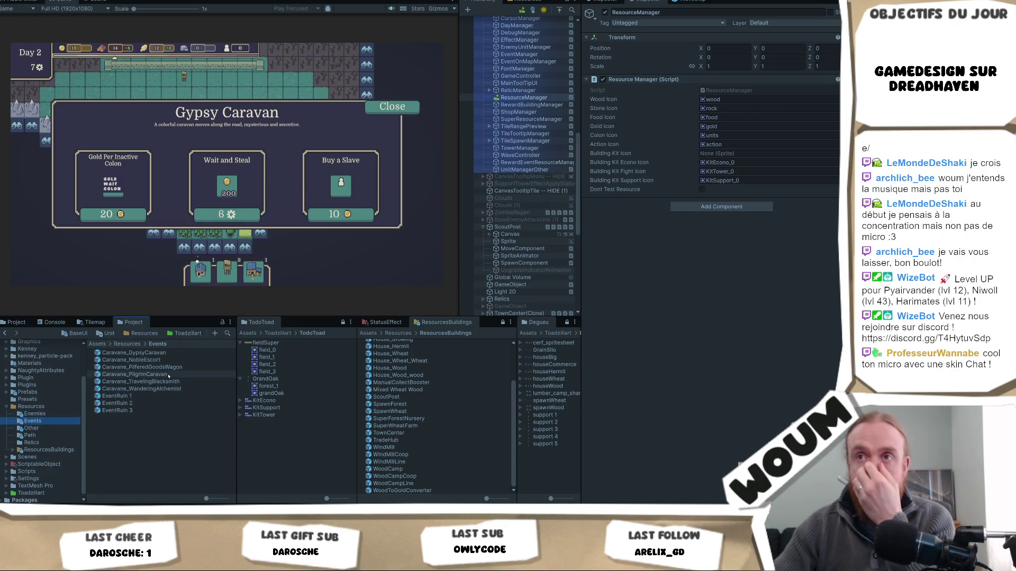
click(162, 354)
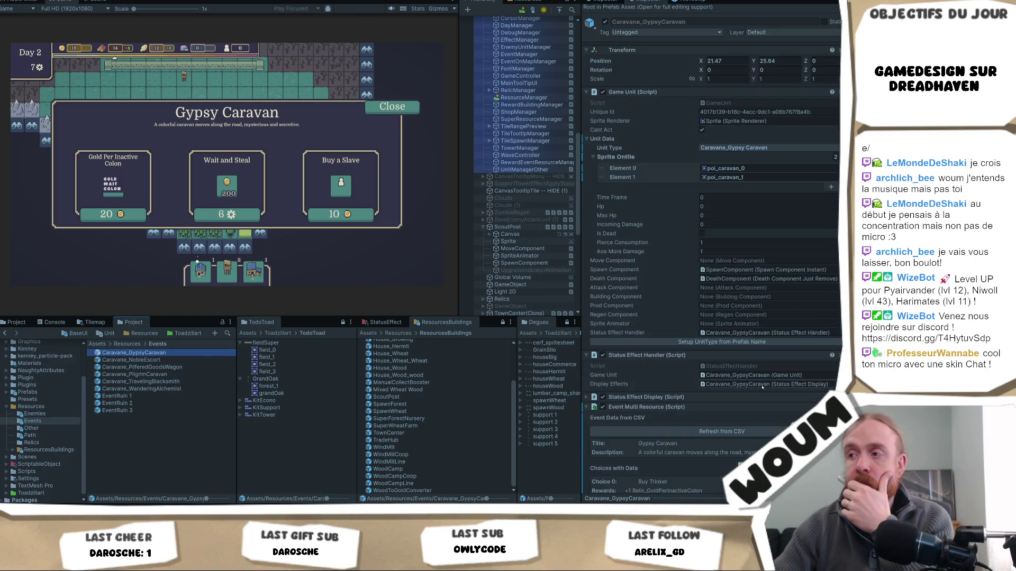
scroll(751, 391, down, 10)
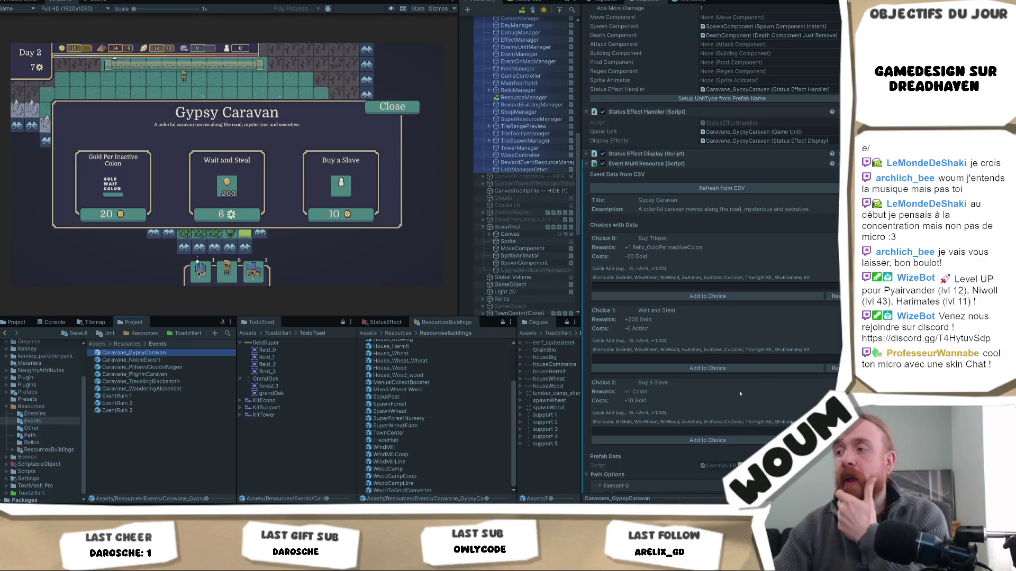
scroll(740, 394, down, 7)
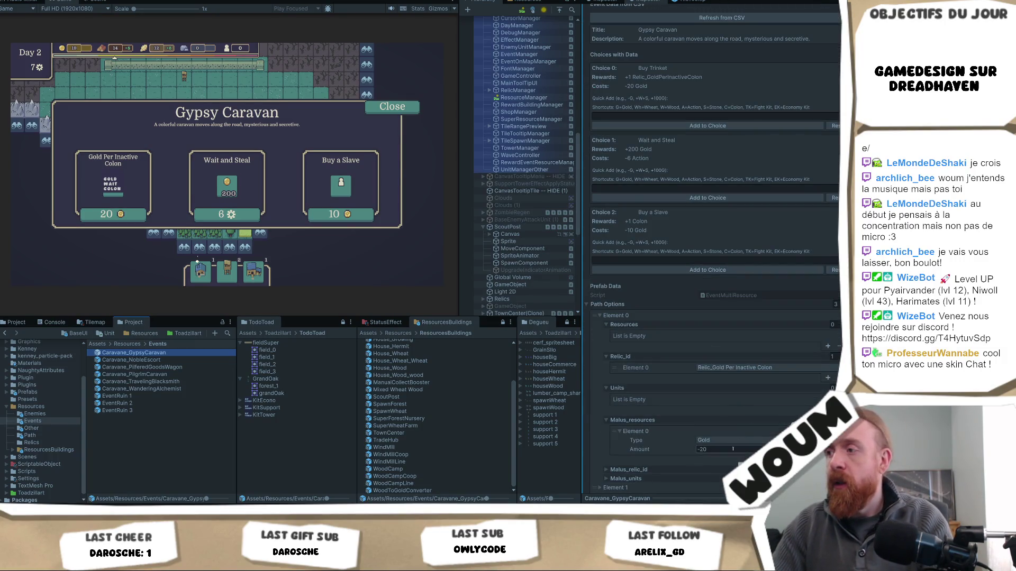
scroll(733, 450, down, 7)
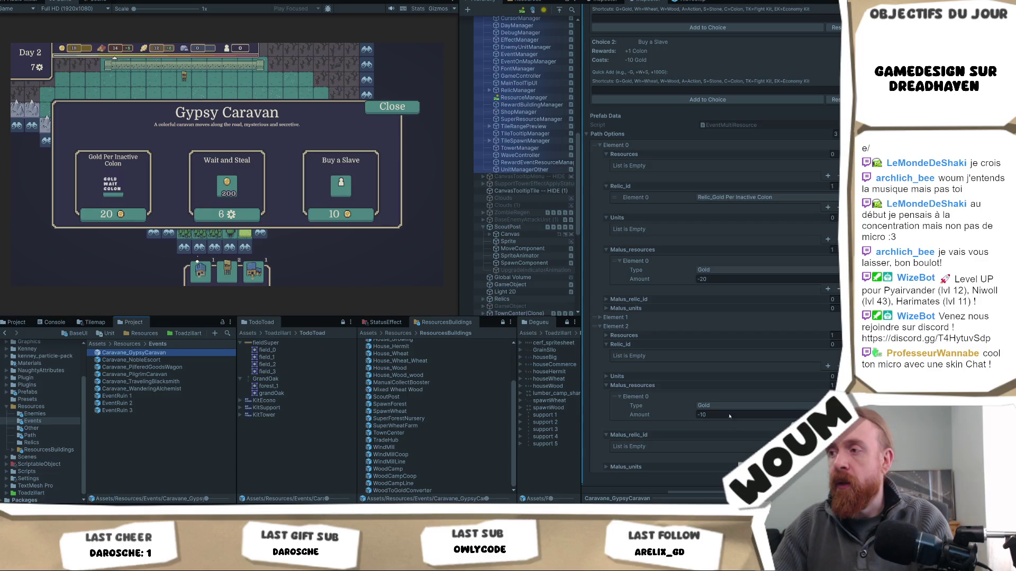
Set the Wait and Steal choice to Action -8 and Gold 100
click(611, 317)
click(720, 446)
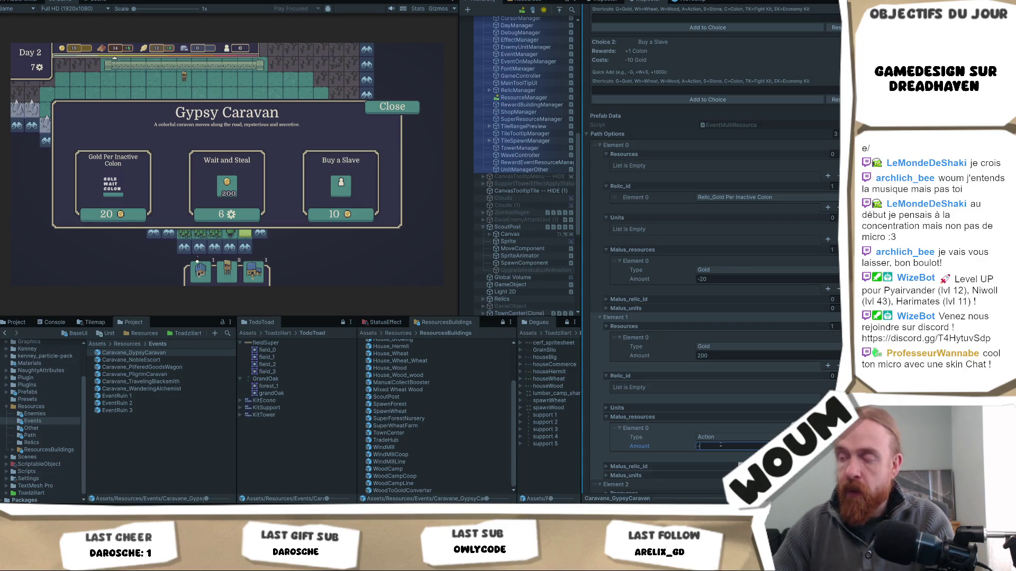
text(8)
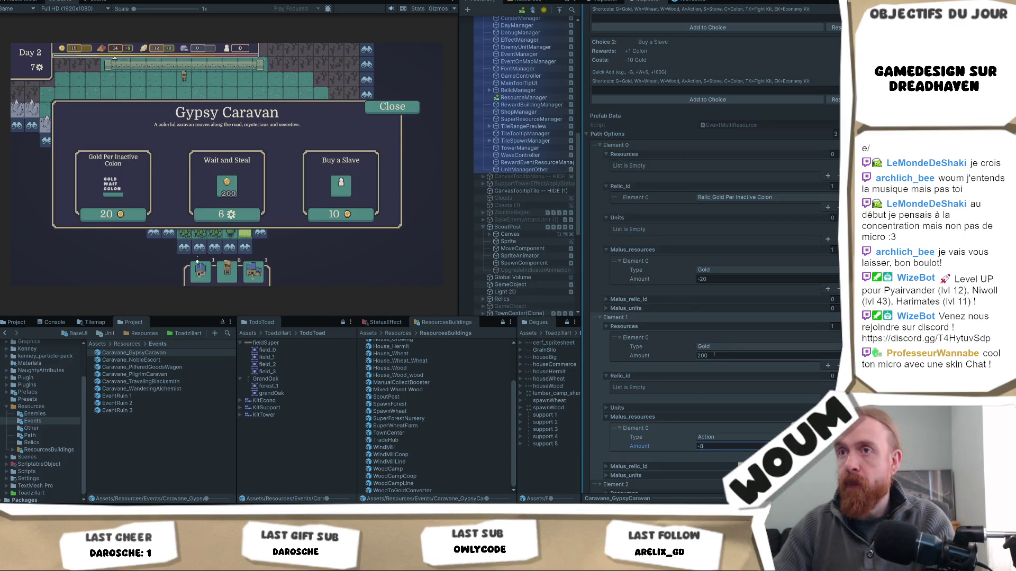
click(713, 356)
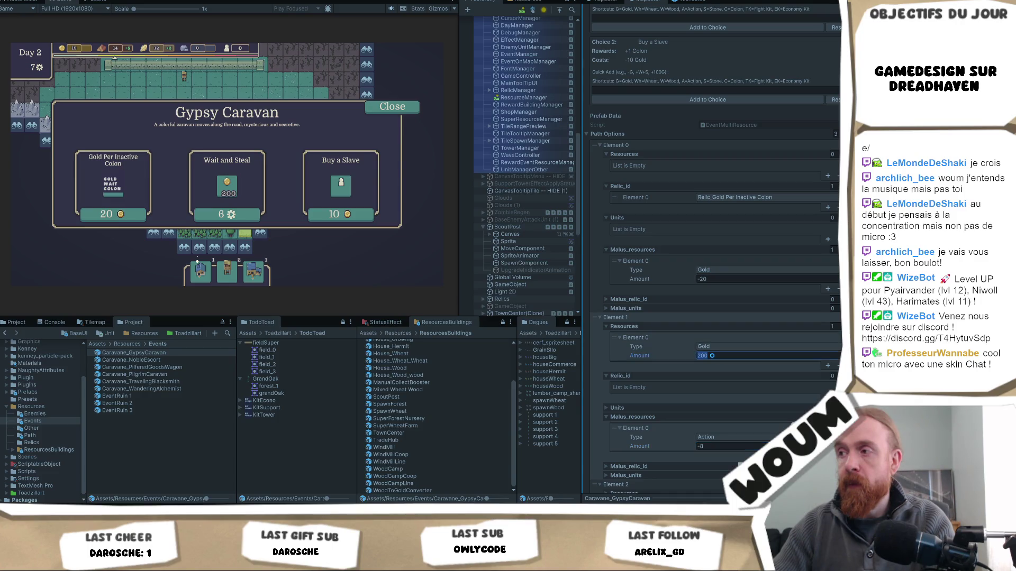
text(1)
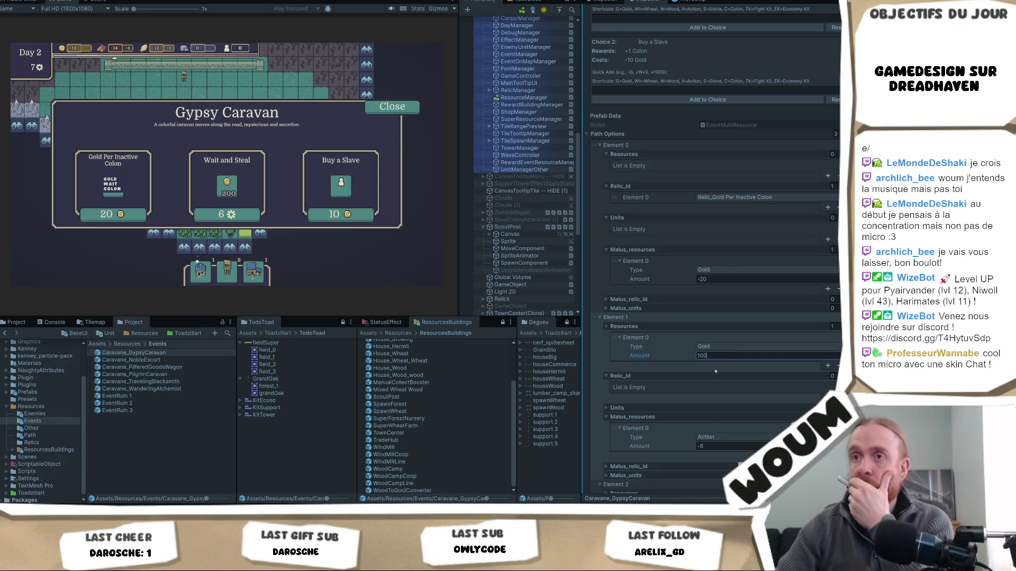
click(721, 446)
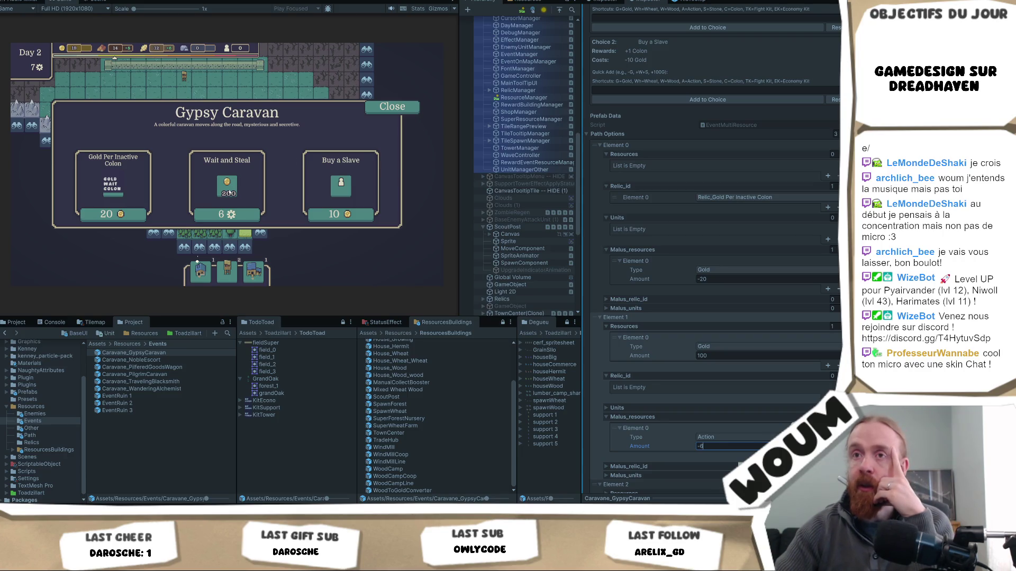
Set the Buy Trinket gold cost to -15
mouse_move(120, 194)
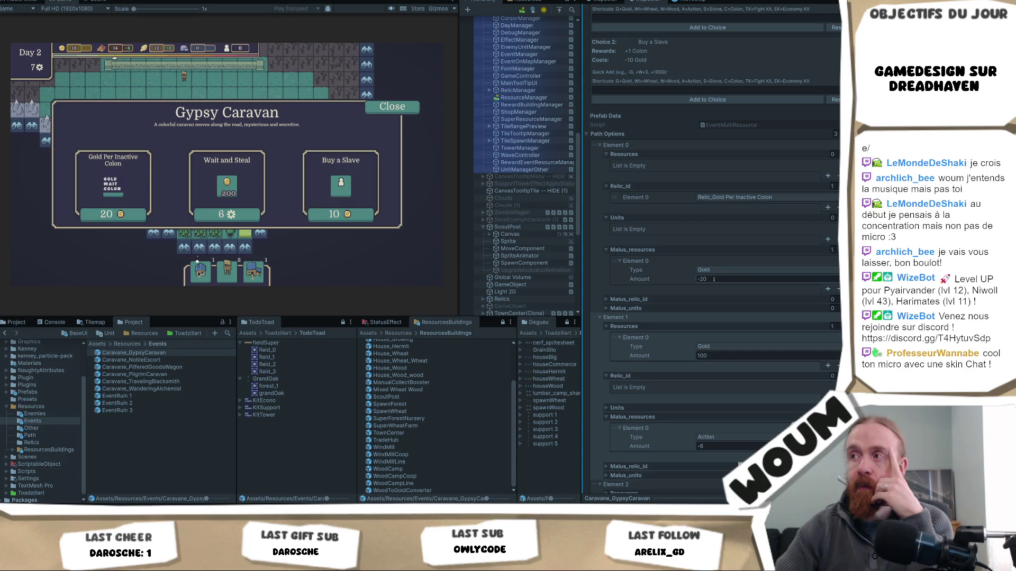
click(714, 280)
text(-)
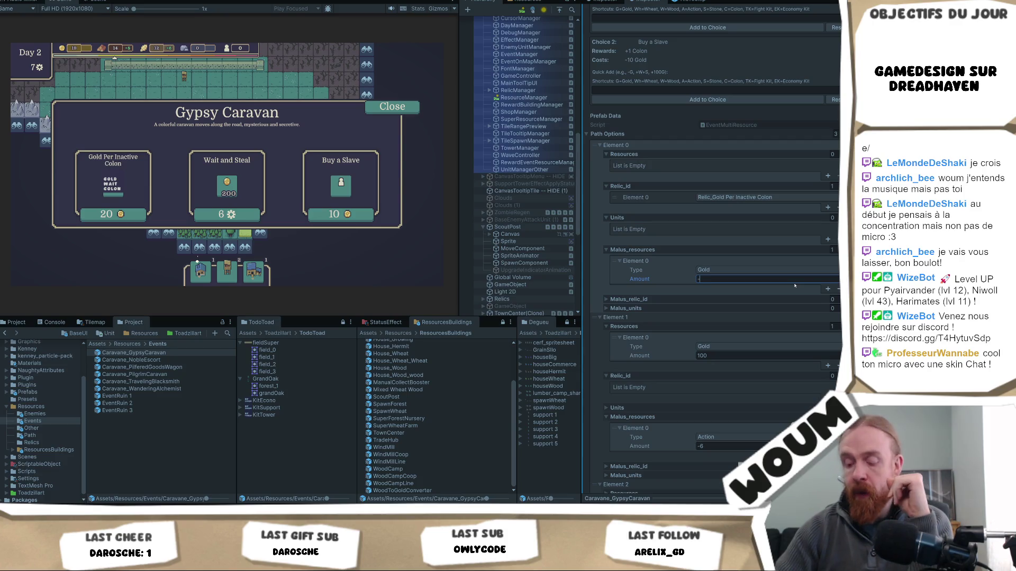
text(15)
key(Return)
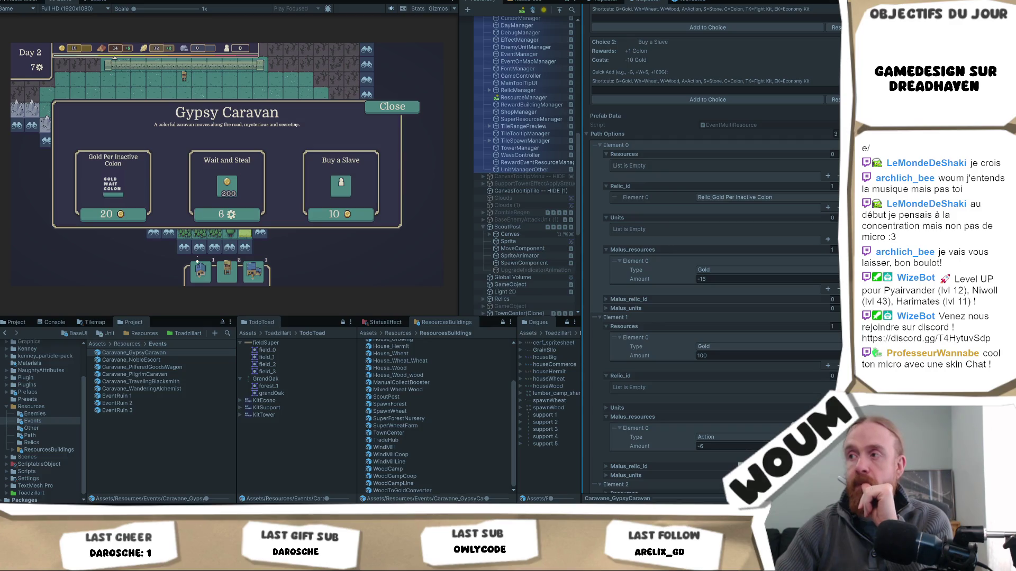
Close and reopen the Gypsy Caravan event in the game to check the changes
click(386, 109)
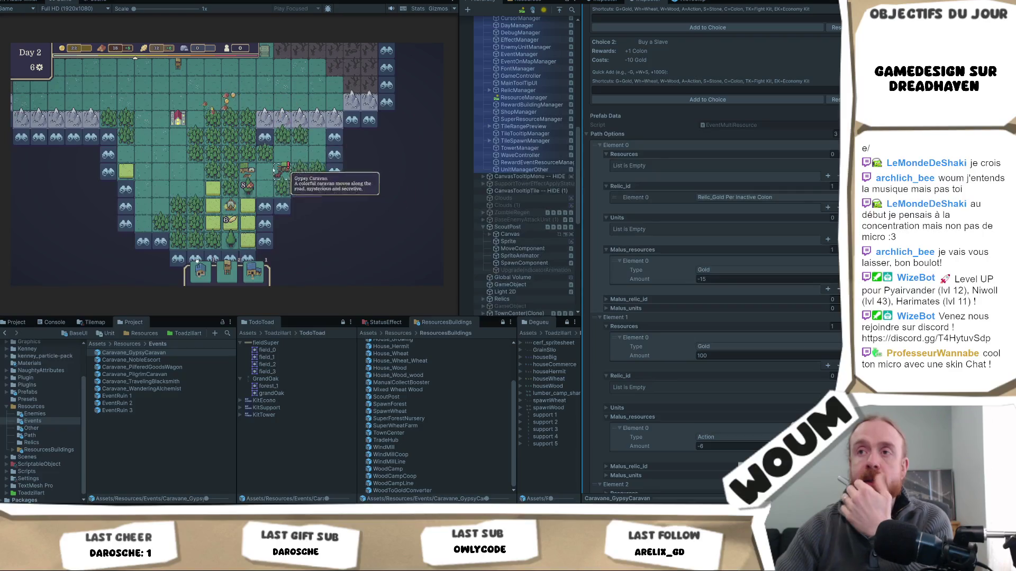
click(231, 206)
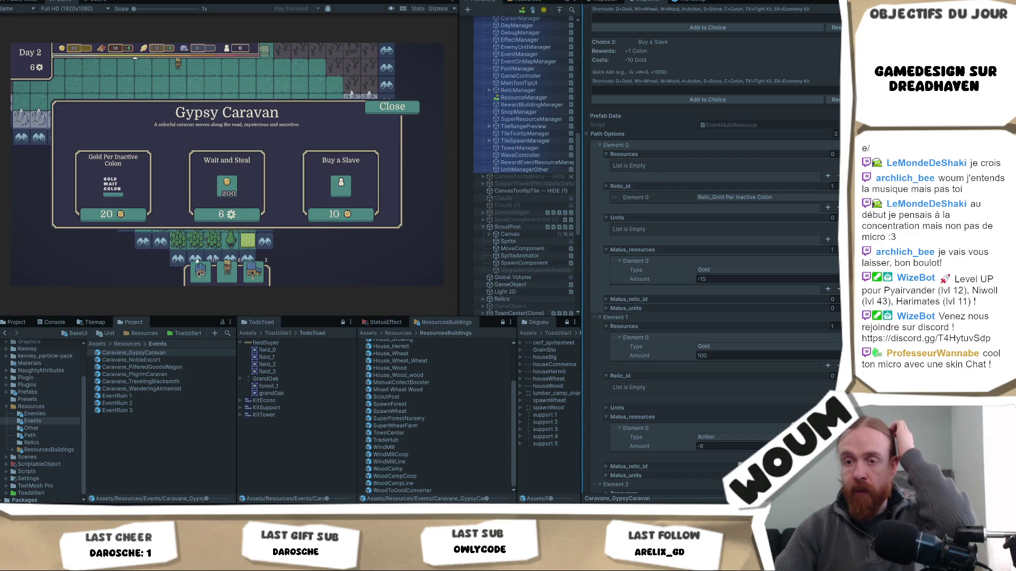
key(alt+Tab)
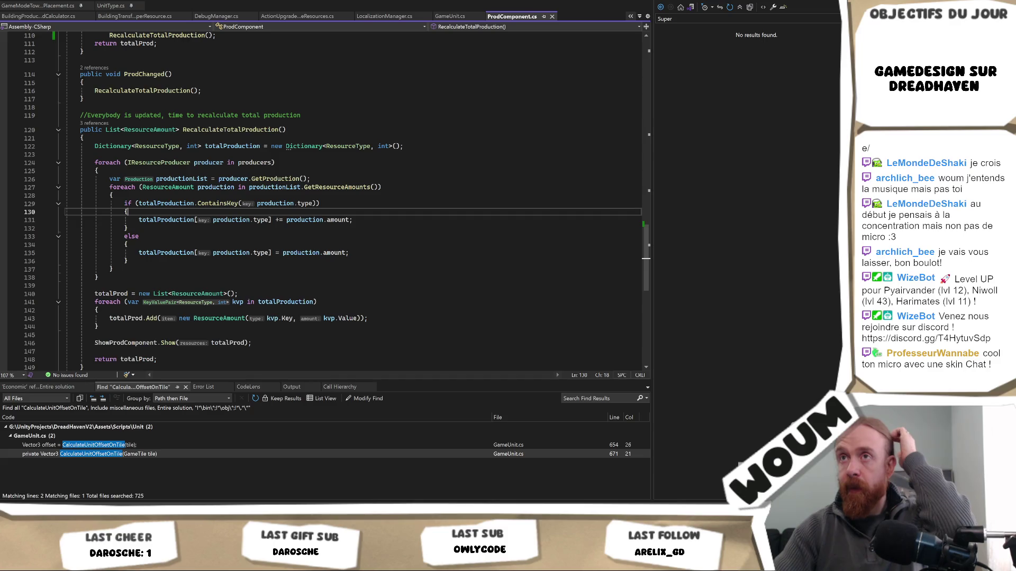
Start a Visual Studio debugging session attached to the game
click(259, 146)
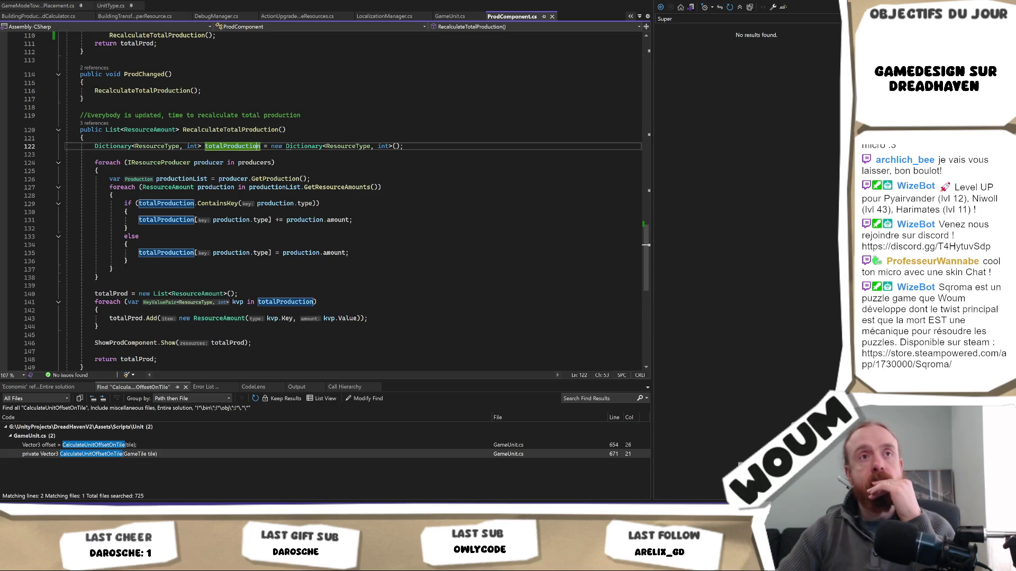
key(F5)
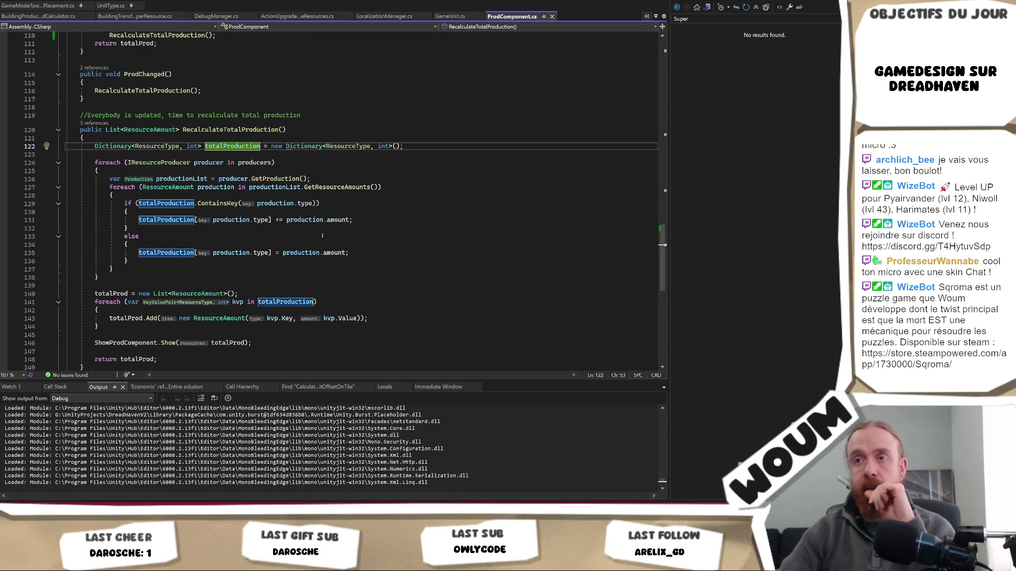
click(321, 208)
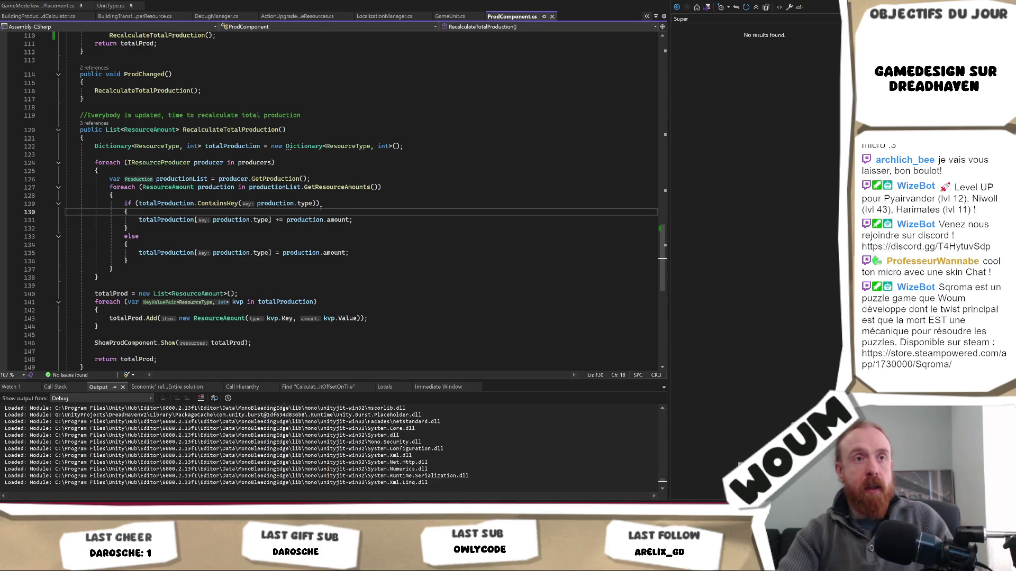
Search the solution for AdvanceHour and open its DayManager.cs and ResourceManager.cs results
key(ctrl+shift+f)
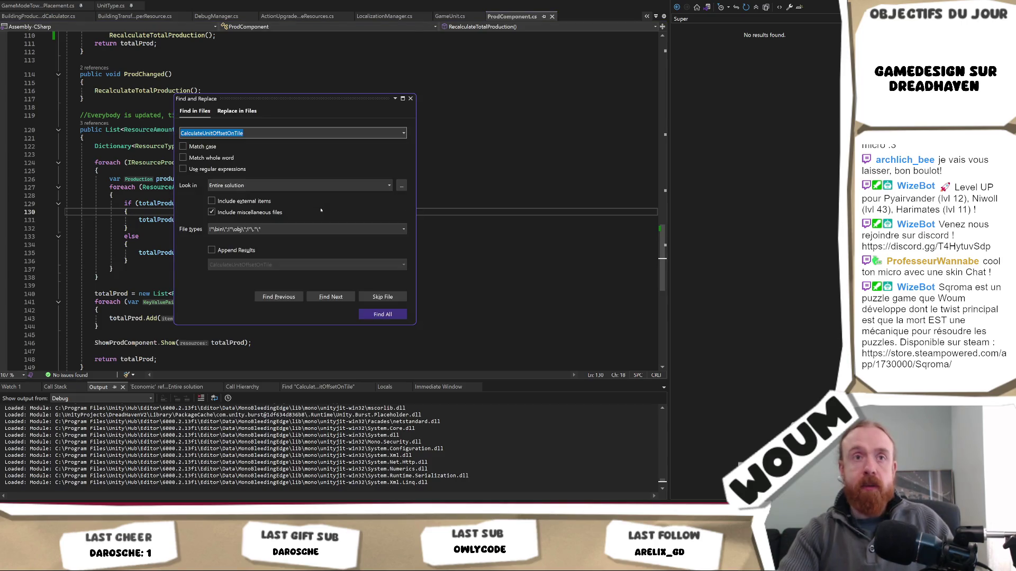
text(Adv)
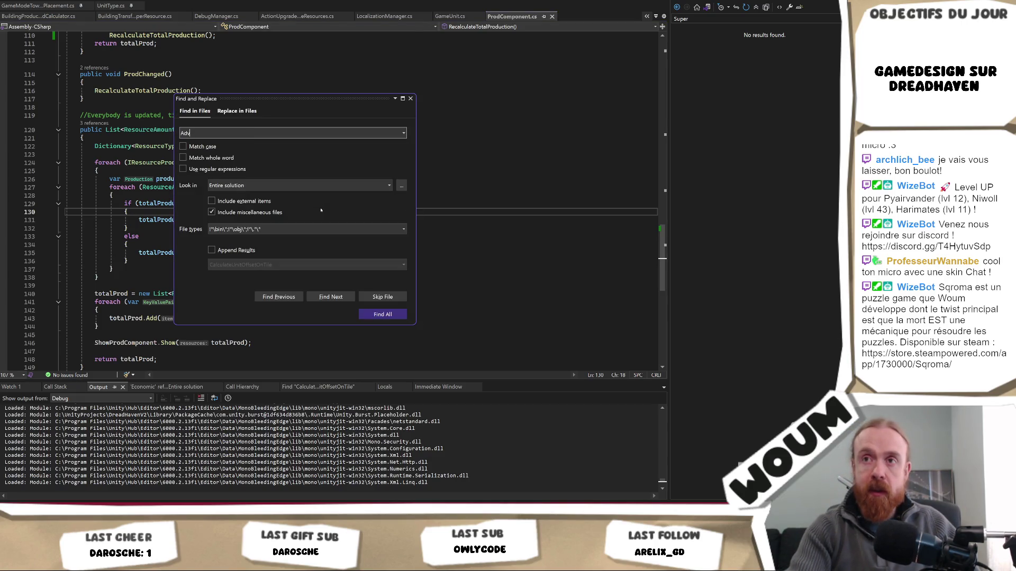
text(anceHour)
key(Return)
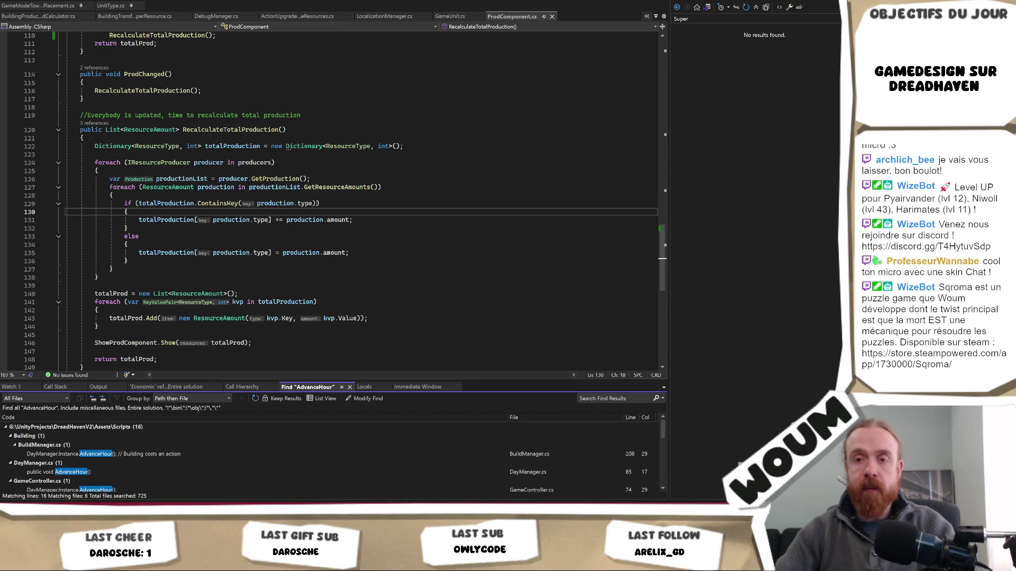
scroll(114, 454, down, 1)
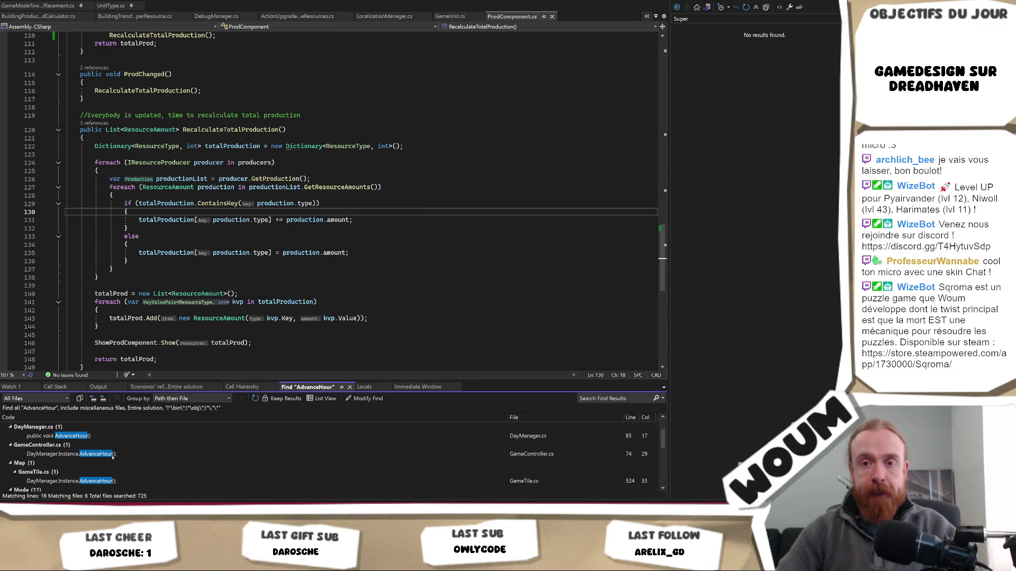
double_click(83, 437)
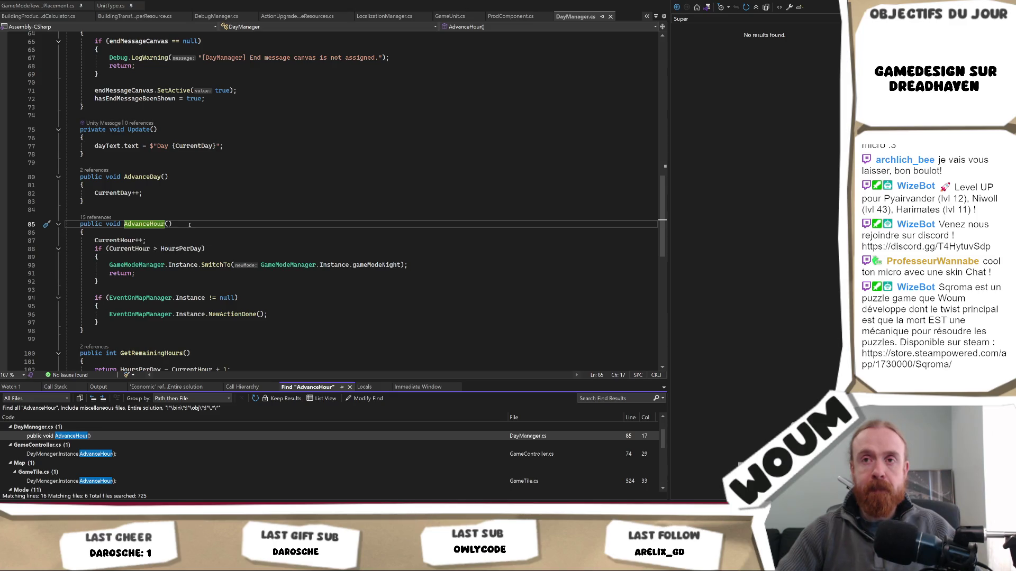
scroll(130, 483, down, 3)
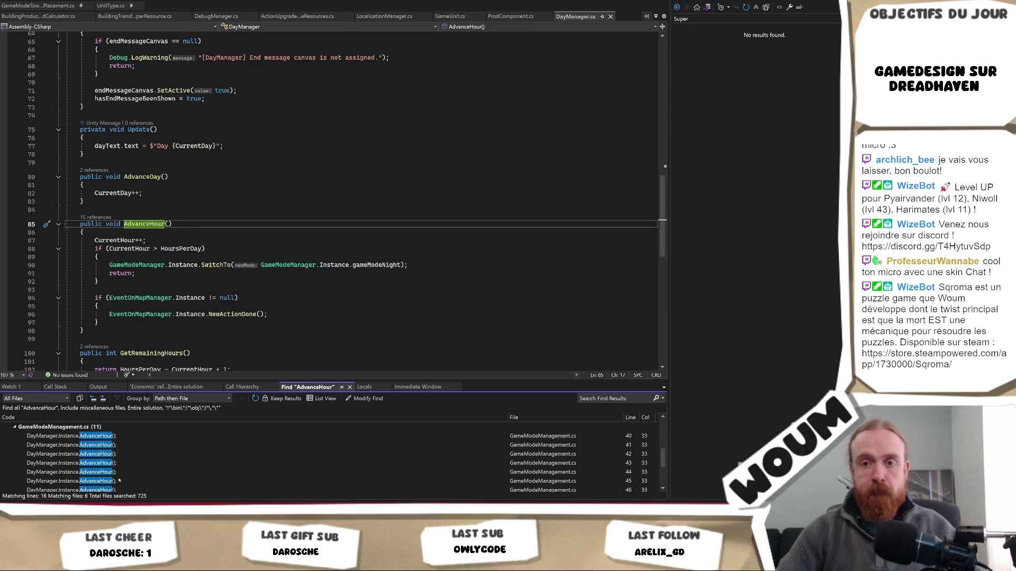
scroll(120, 480, down, 3)
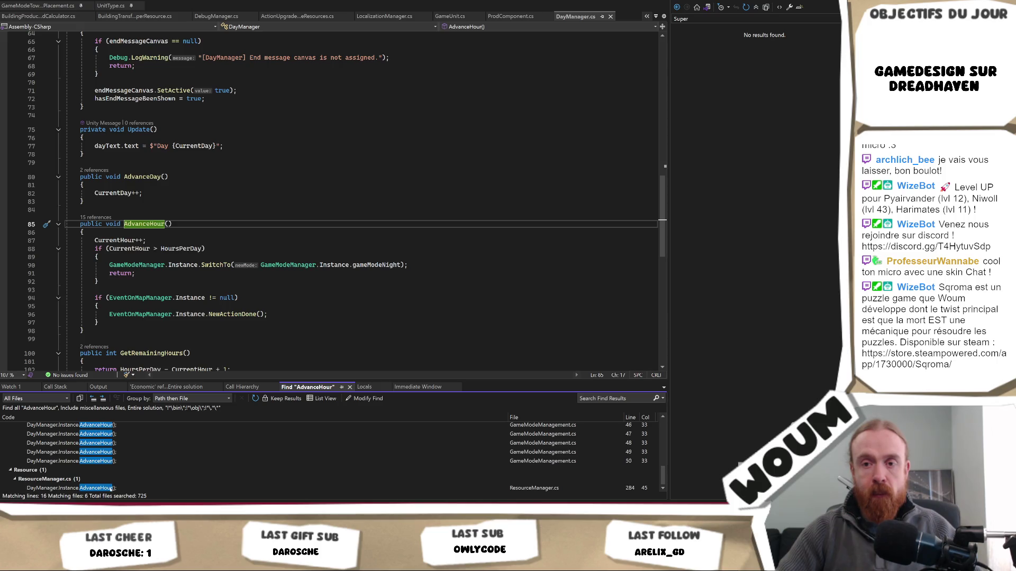
double_click(110, 488)
Set a breakpoint in ResourceManager, then choose Wait and Steal in the running game
click(4, 131)
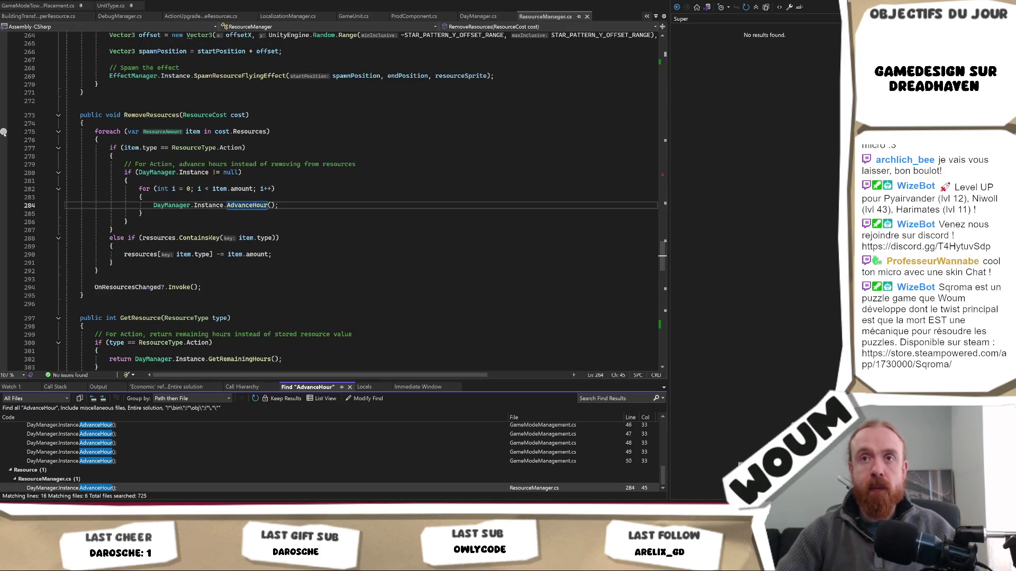
key(alt+Tab)
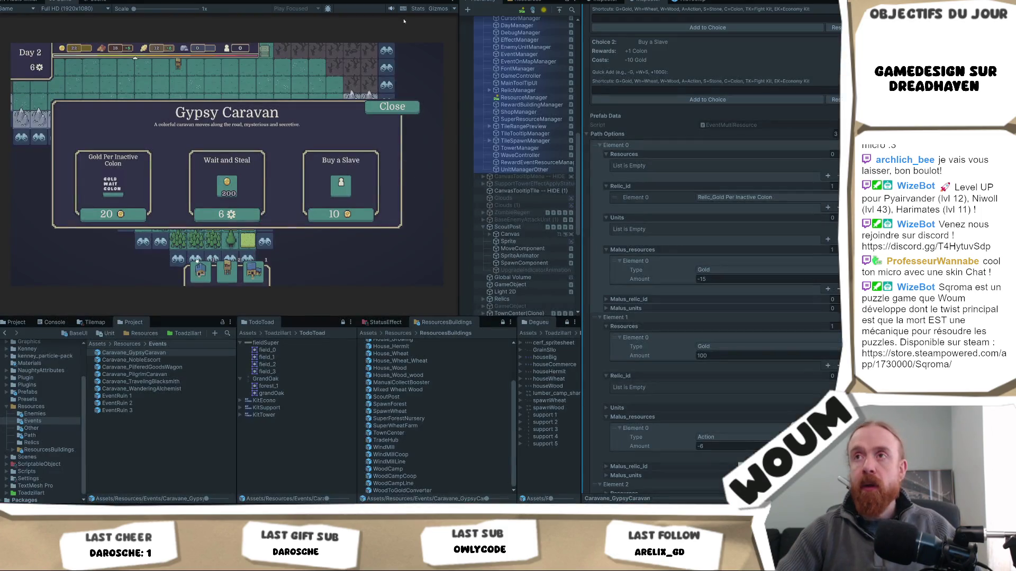
click(211, 218)
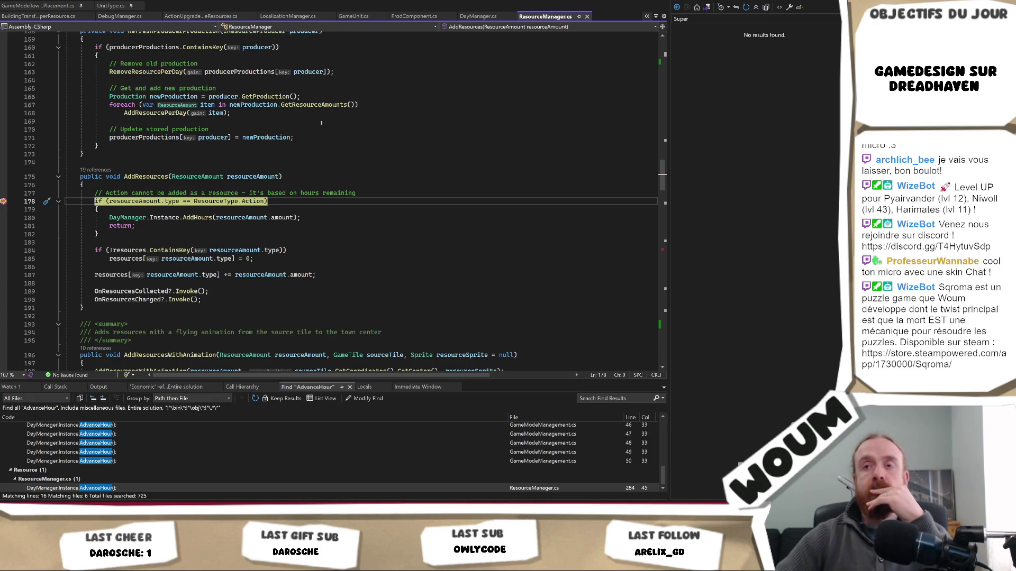
Step past the Action check in AddResources and continue to the next breakpoint hit
key(F10)
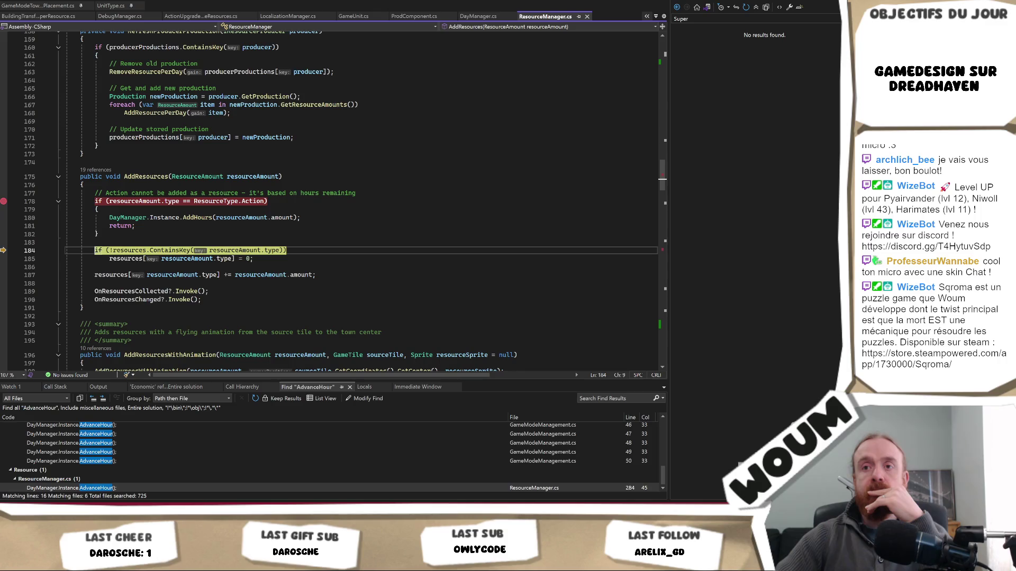
key(F10)
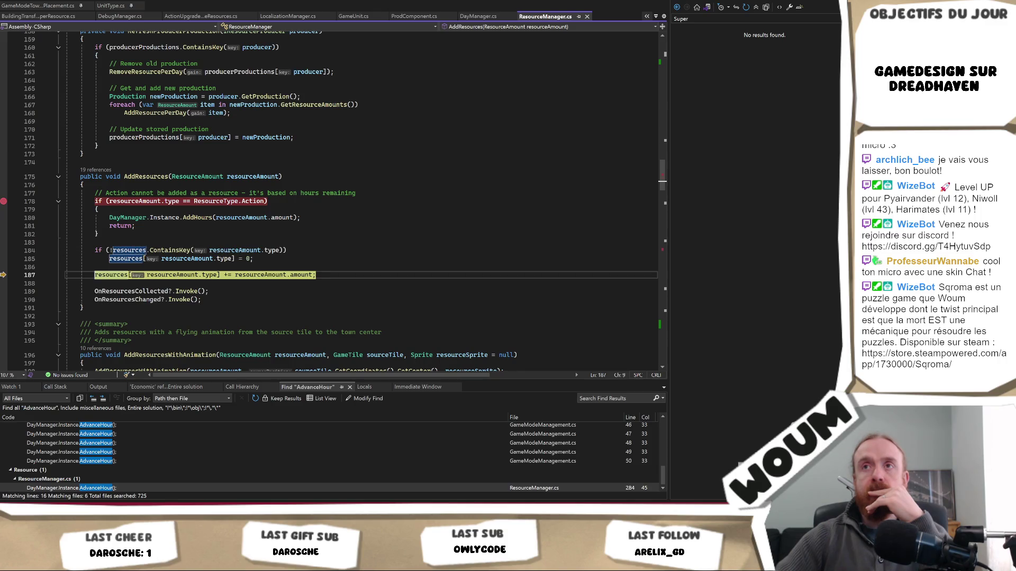
key(F5)
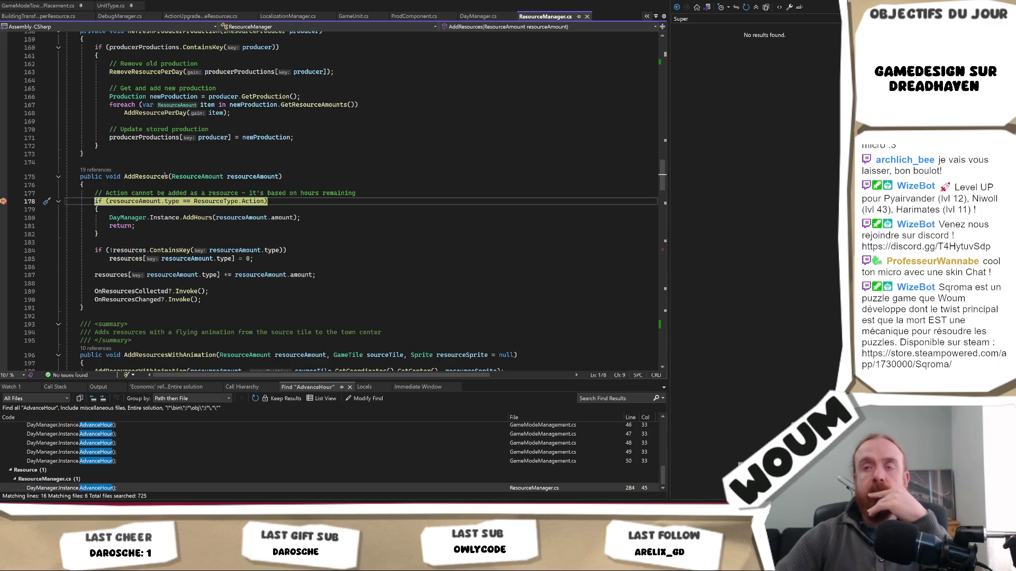
Step into AddHours, inspect the -6 amount, and step out to ApplyReward in RewardItemUI.cs
mouse_move(252, 190)
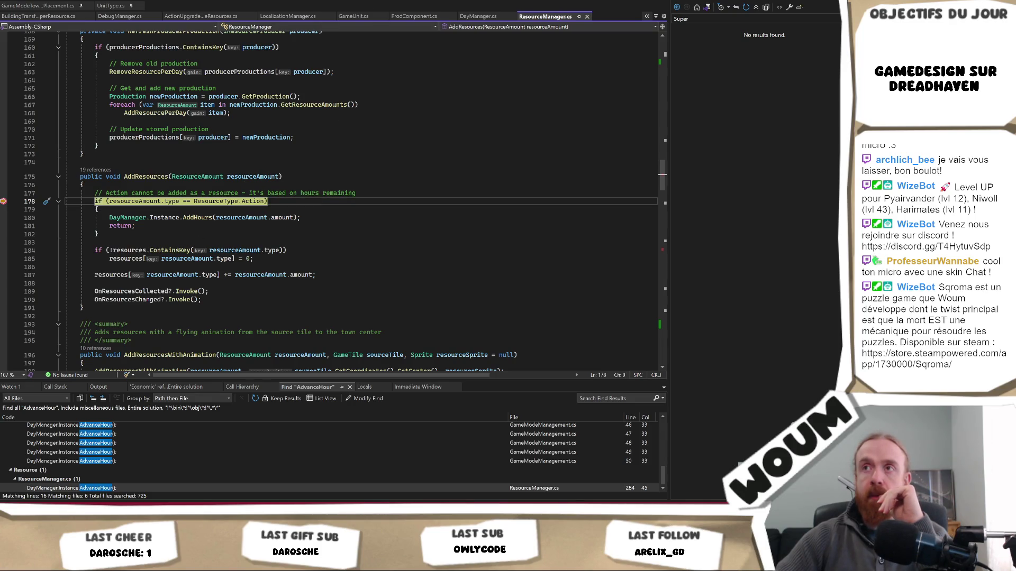
key(F10)
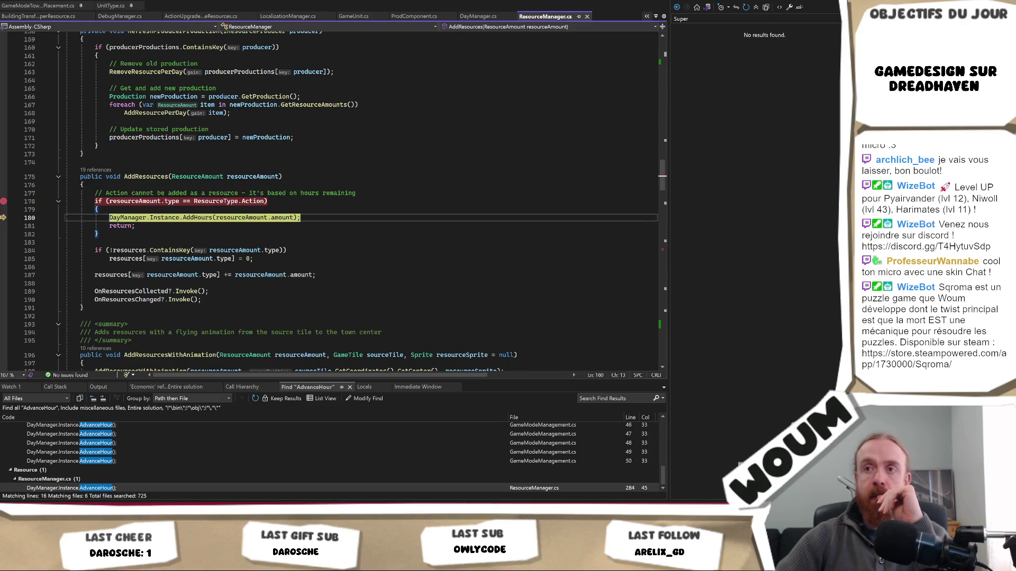
key(F11)
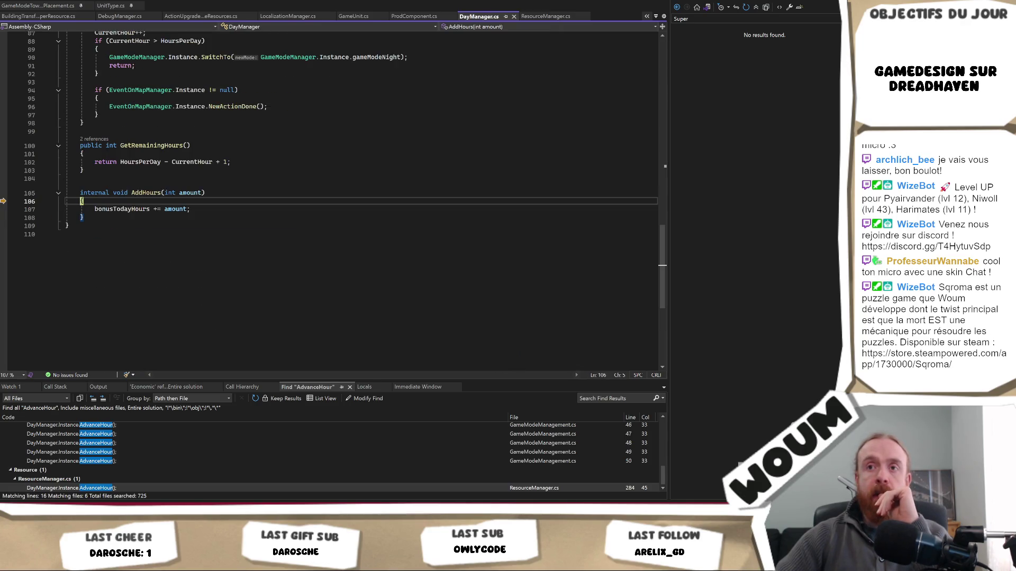
mouse_move(130, 210)
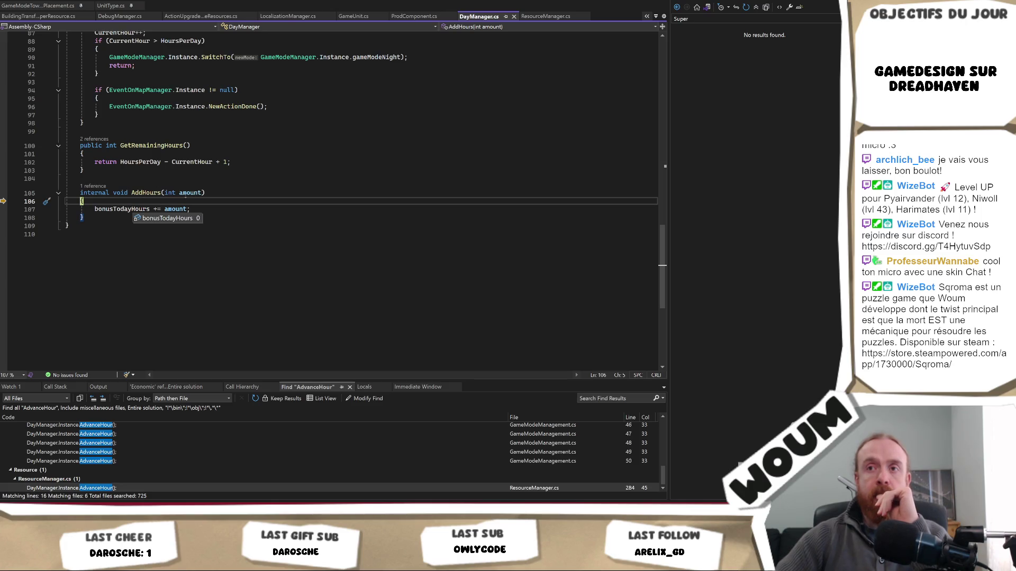
mouse_move(185, 194)
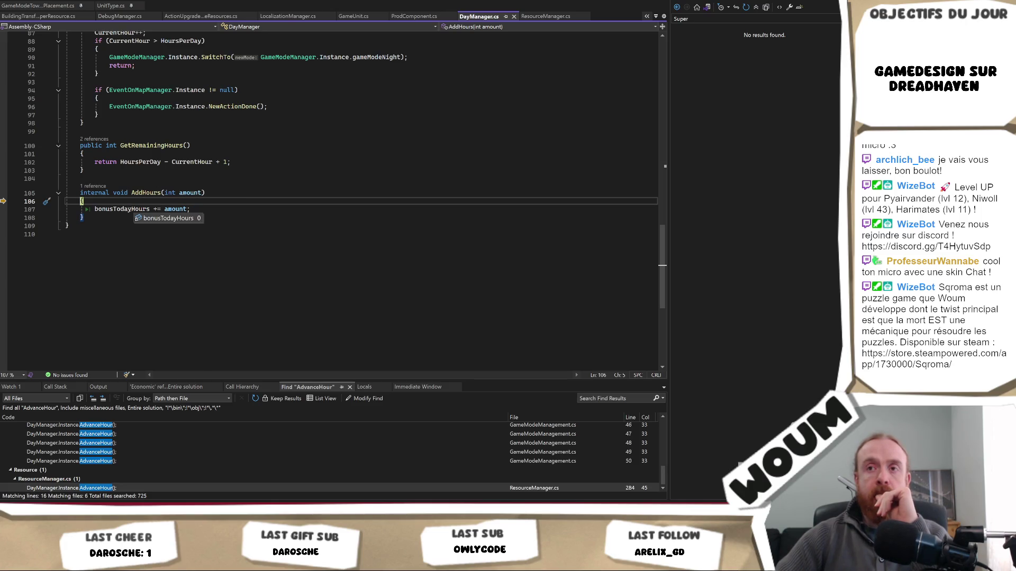
scroll(240, 184, up, 2)
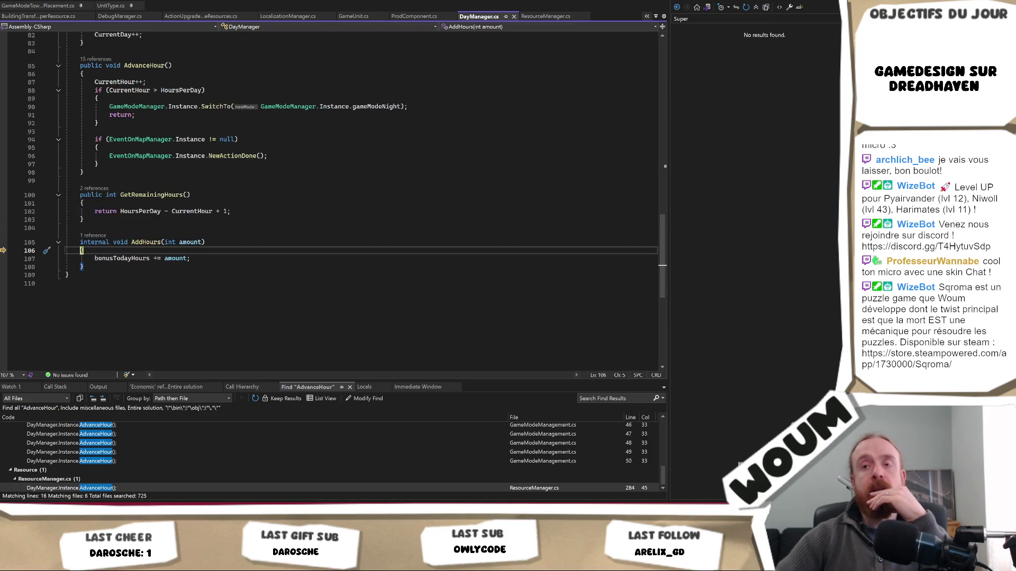
key(F10)
key(F10)
key(F10)
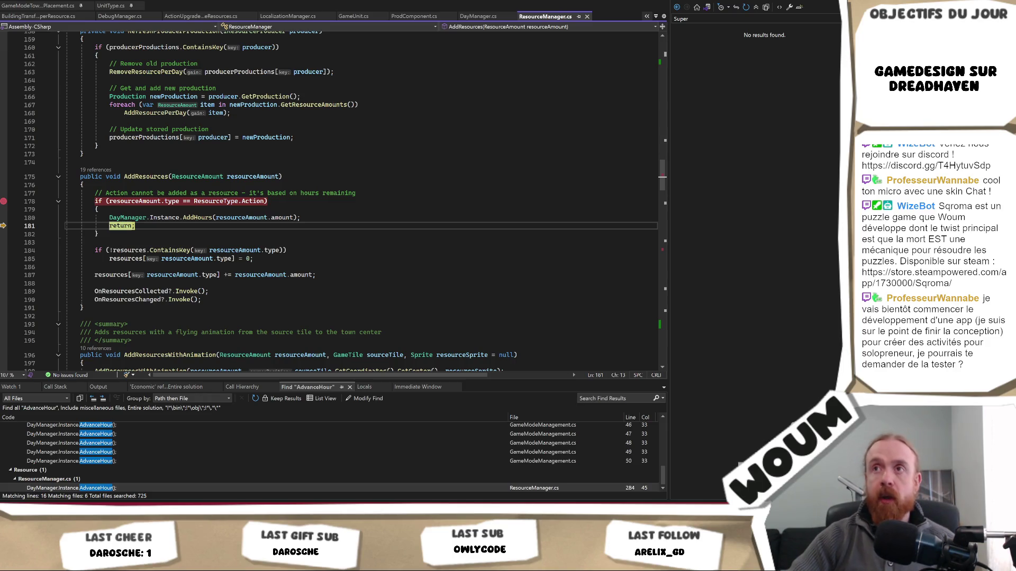
key(F10)
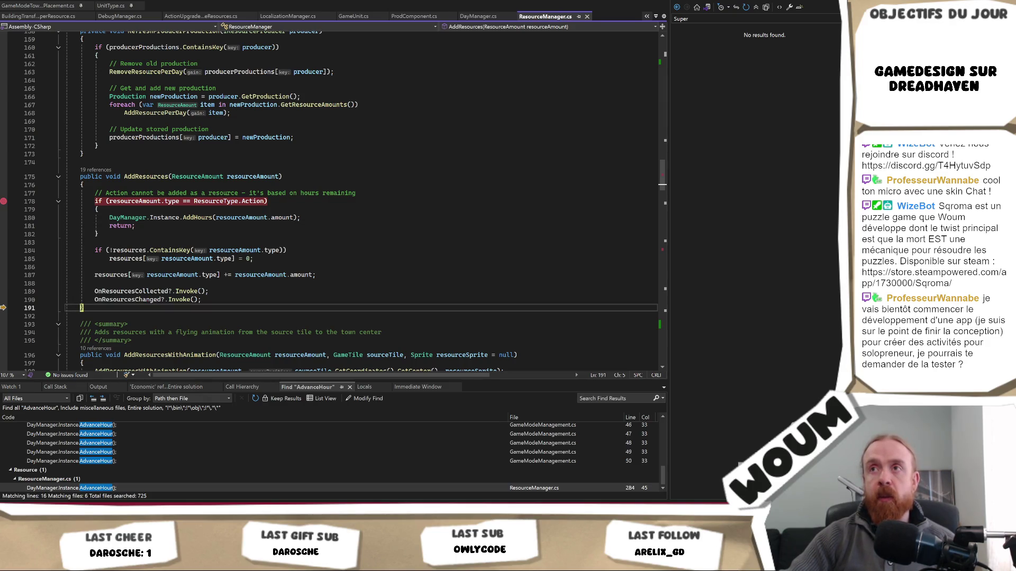
key(F10)
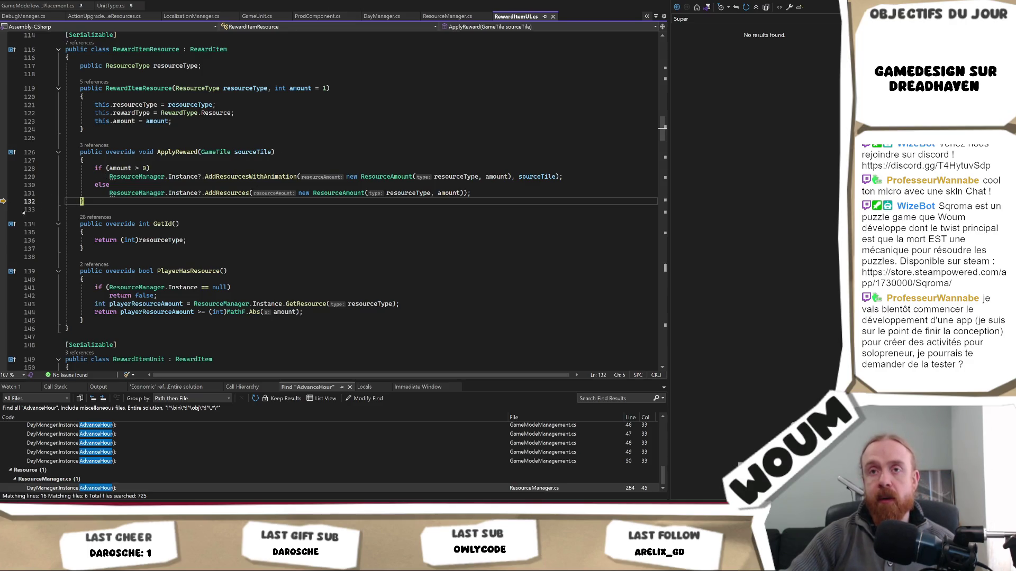
Go from the ApplyReward call to the AddResources definition
click(234, 193)
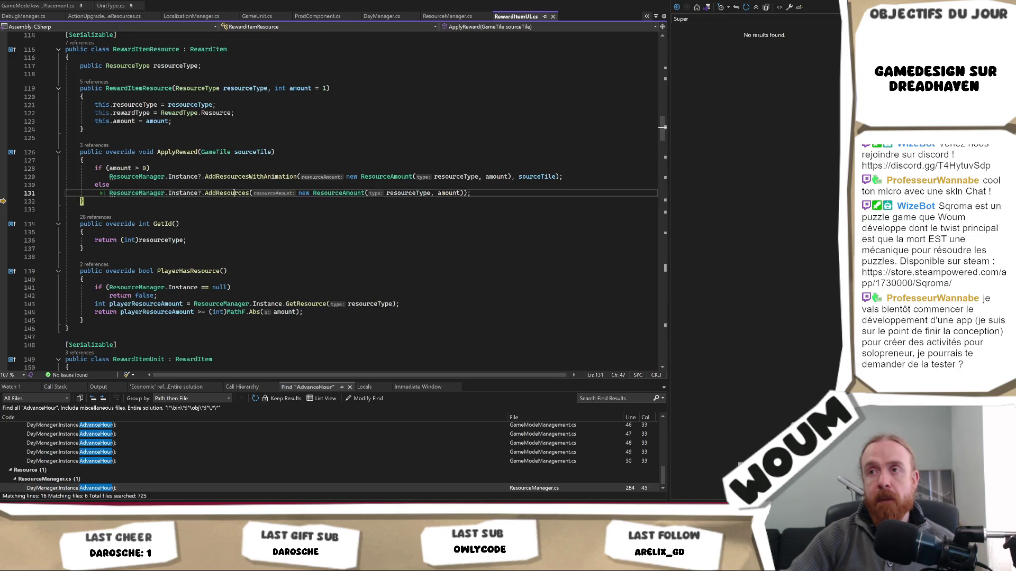
click(270, 185)
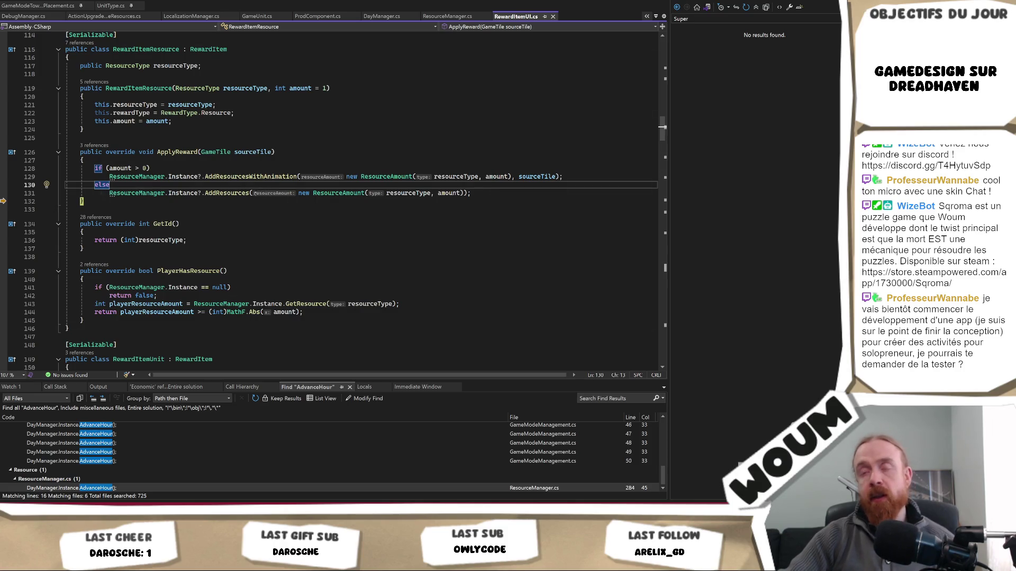
click(242, 176)
click(227, 193)
key(F12)
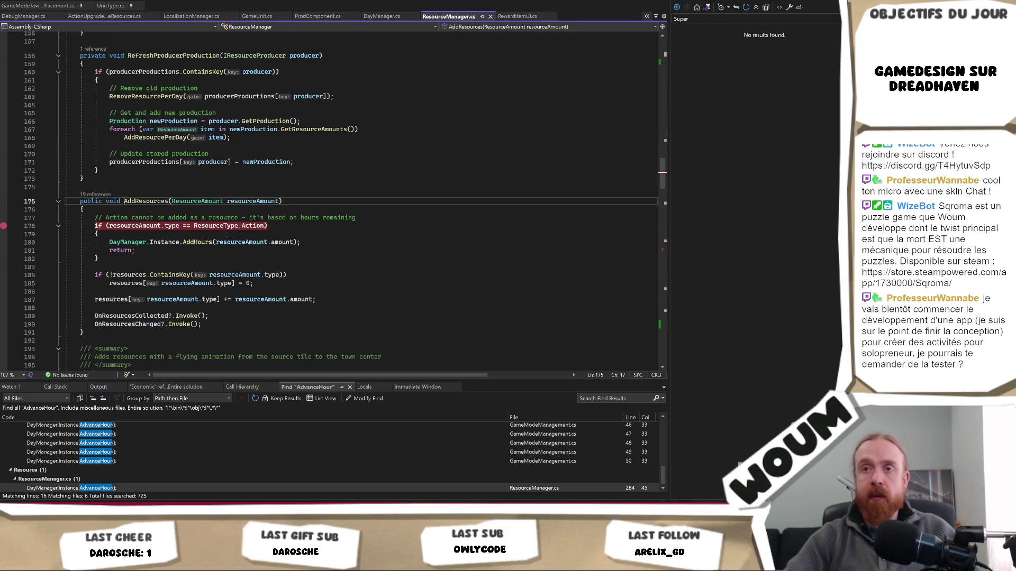
Go to the AddHours definition, then navigate back to its call in ResourceManager.cs
click(191, 242)
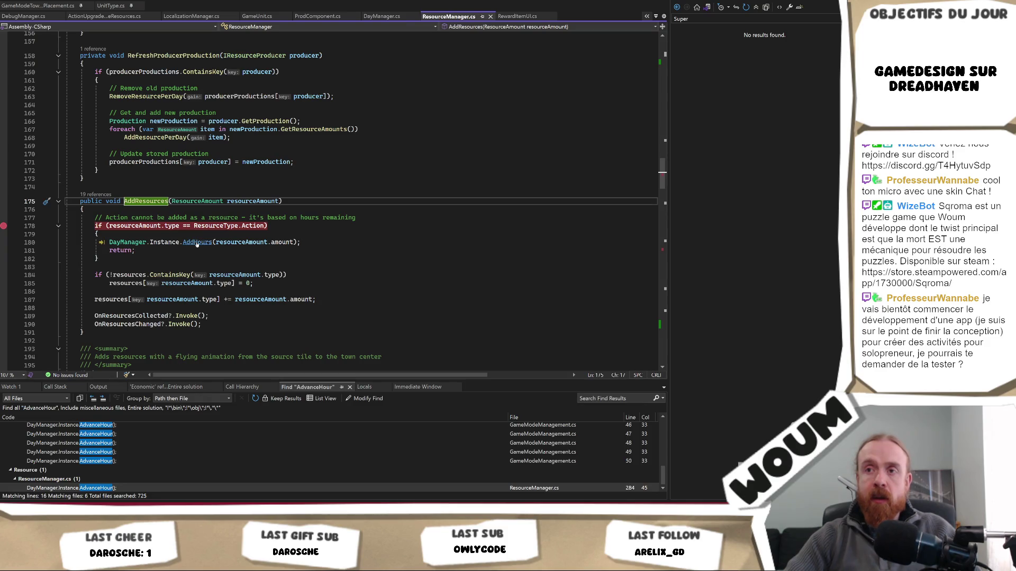
key(F12)
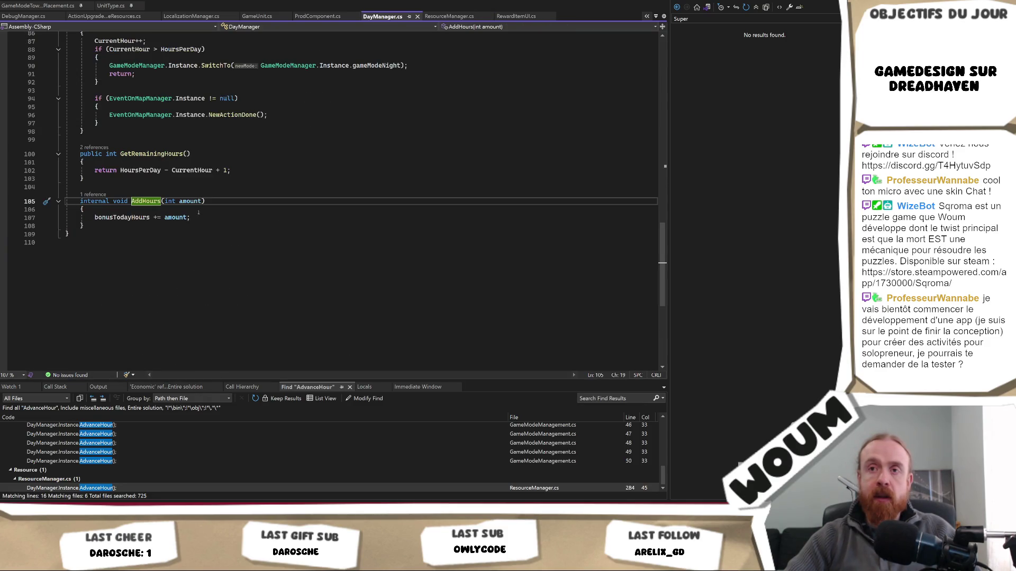
key(Down)
scroll(305, 247, up, 3)
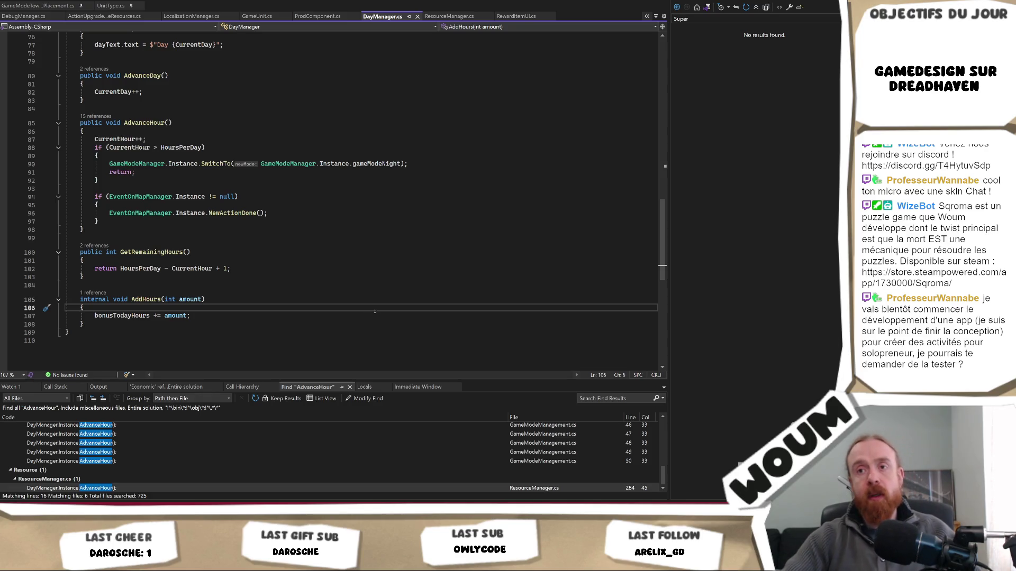
key(ctrl+minus)
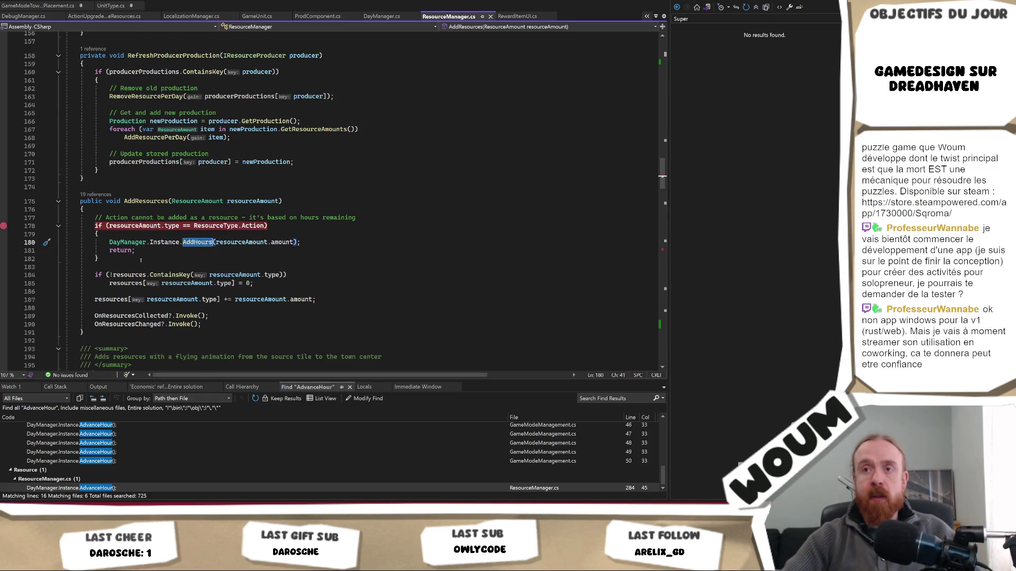
Review the AddResources Action block with its line-178 breakpoint, then return to the Unity game
drag(48, 259, 50, 200)
key(alt+Tab)
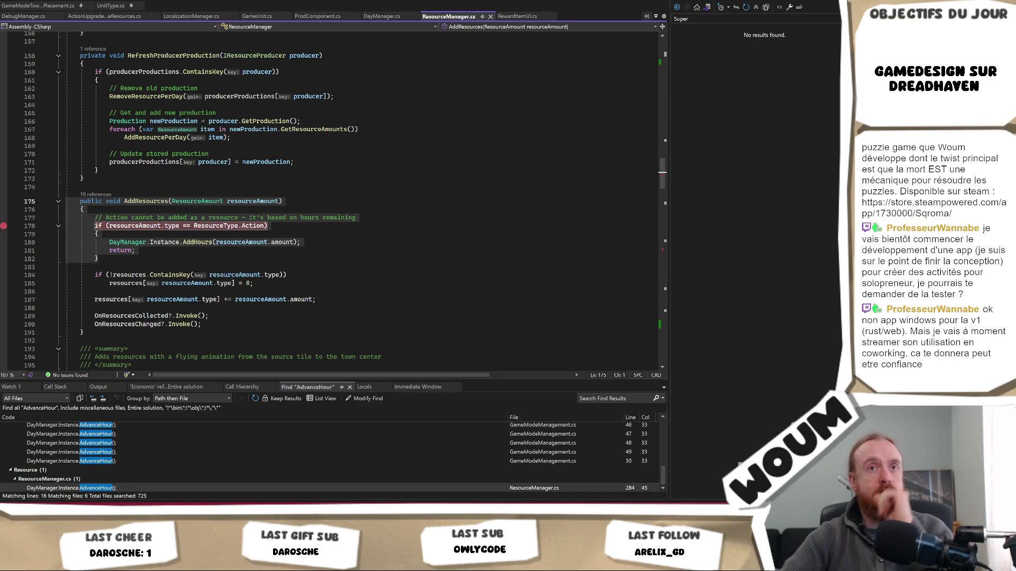
key(alt+Tab)
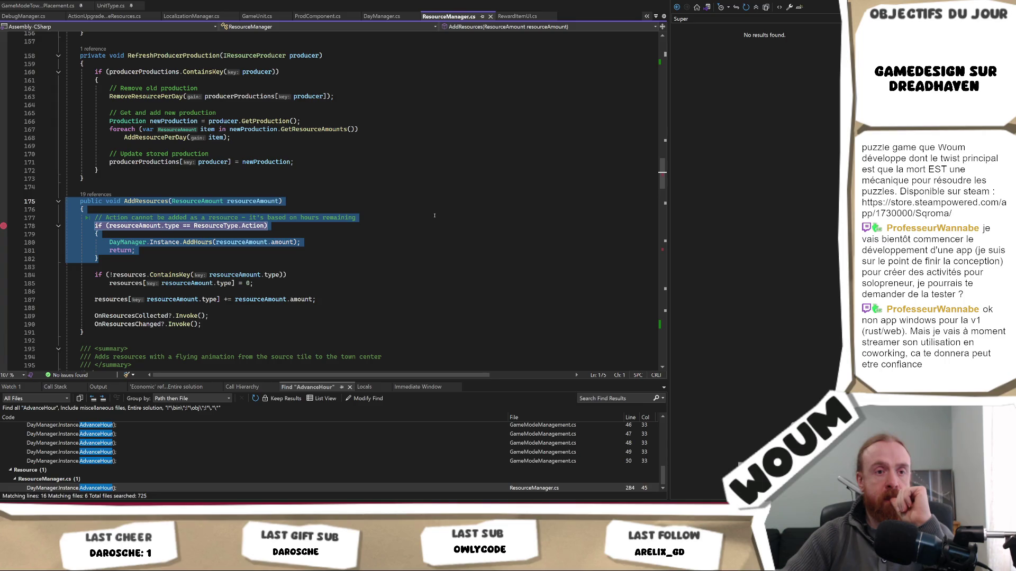
click(434, 215)
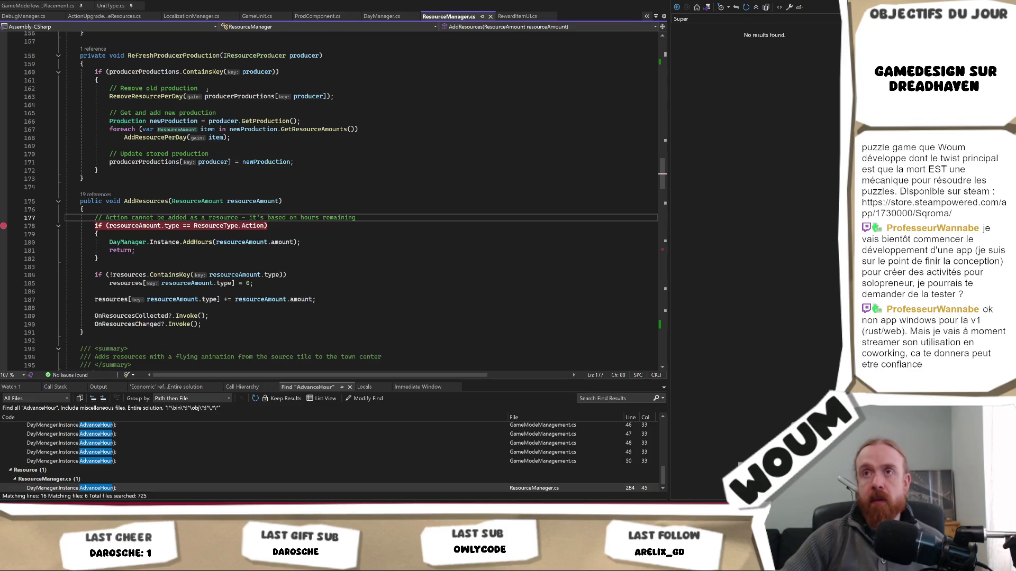
key(alt+Tab)
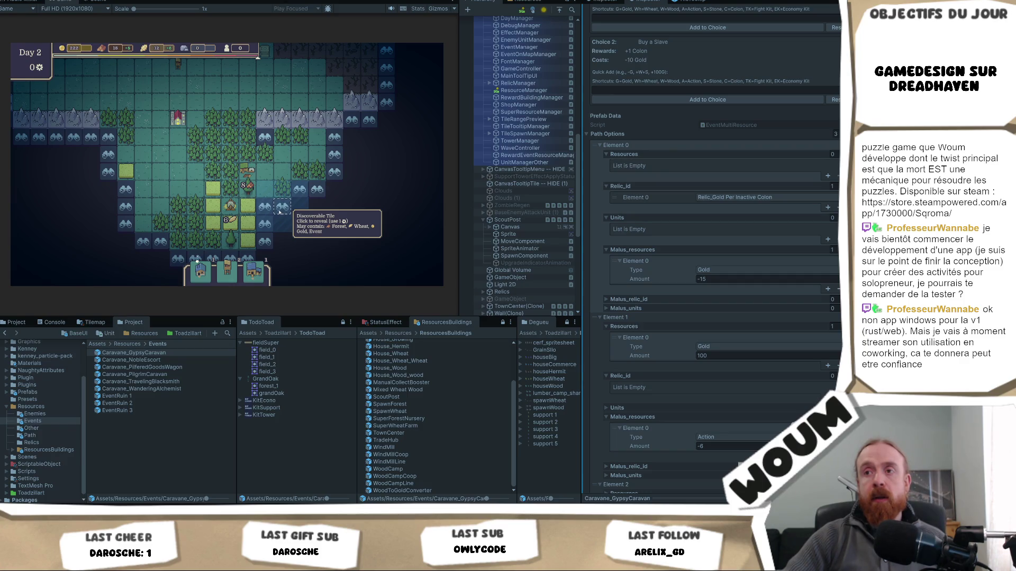
Reveal a map tile, resume past the breakpoint, and take the free Instant Production relic
click(280, 210)
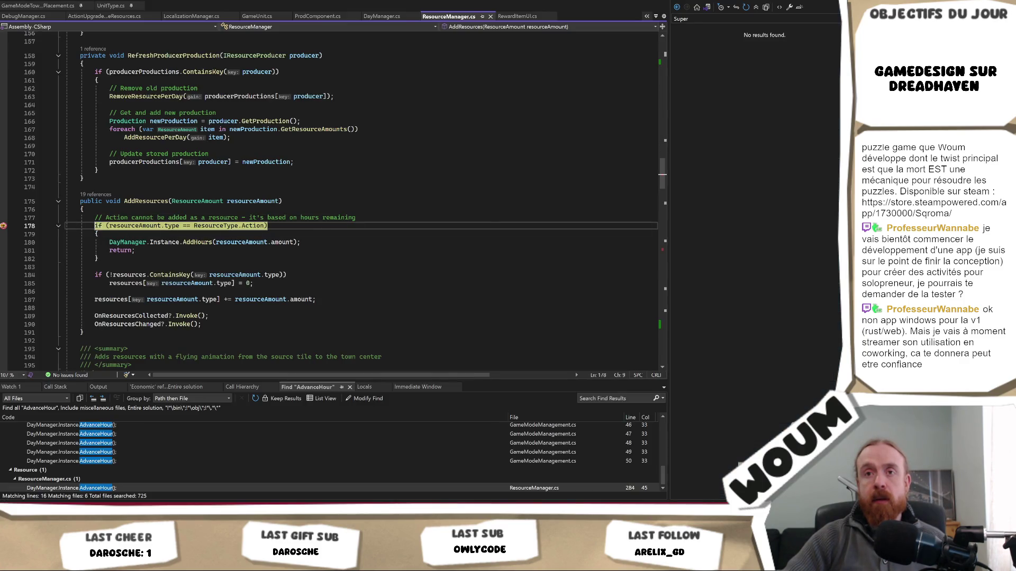
key(F5)
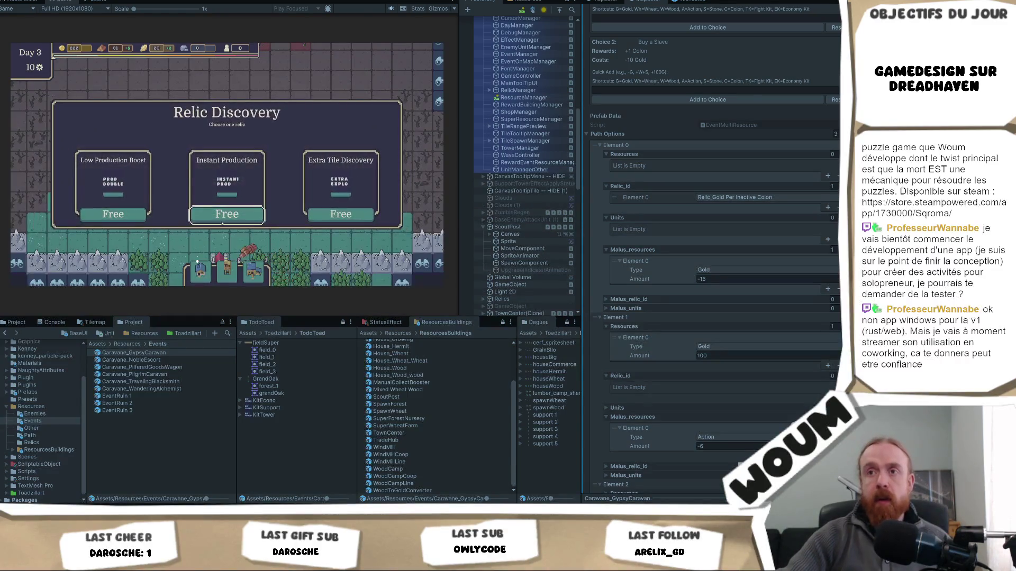
mouse_move(341, 192)
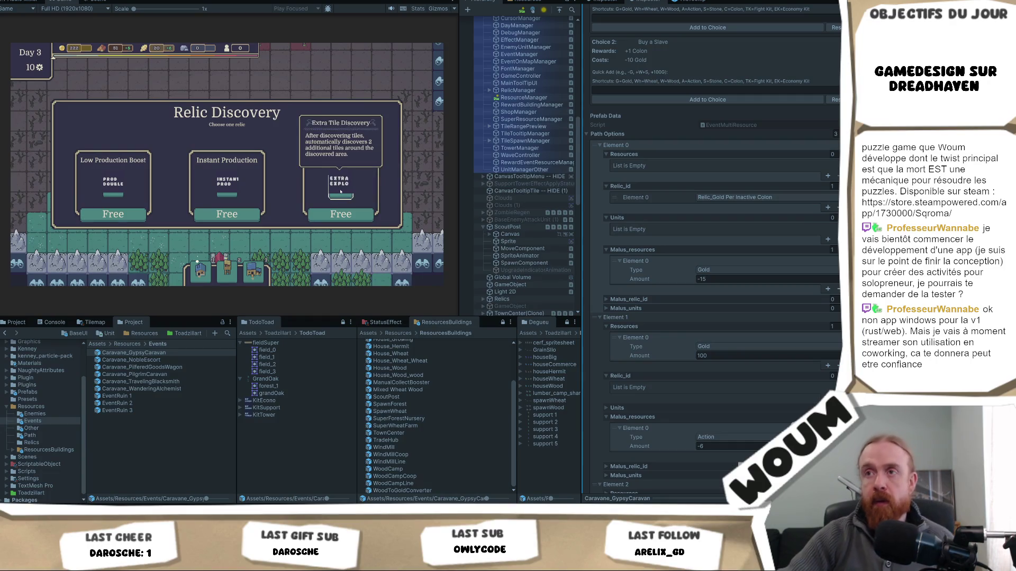
click(227, 214)
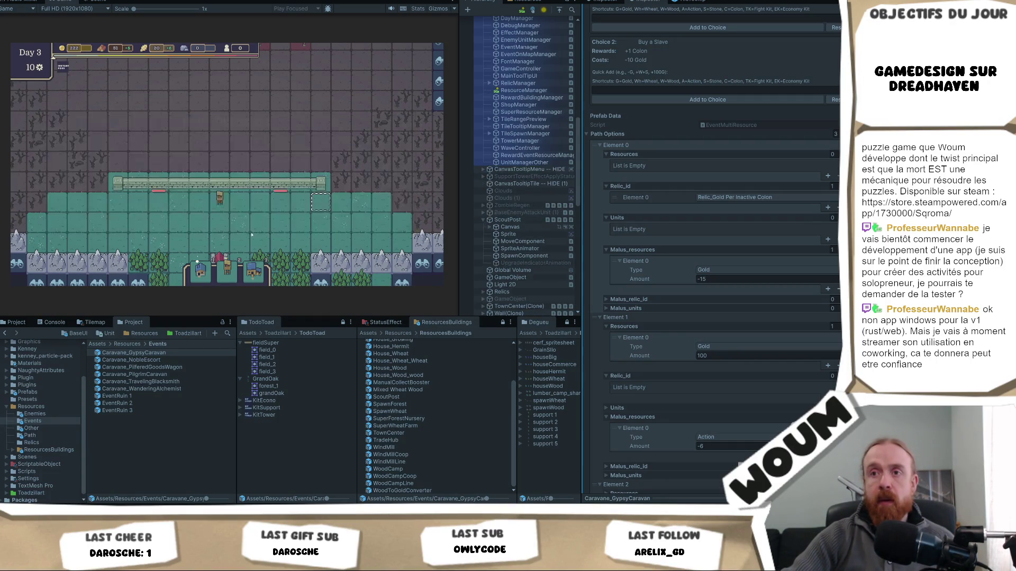
mouse_move(228, 186)
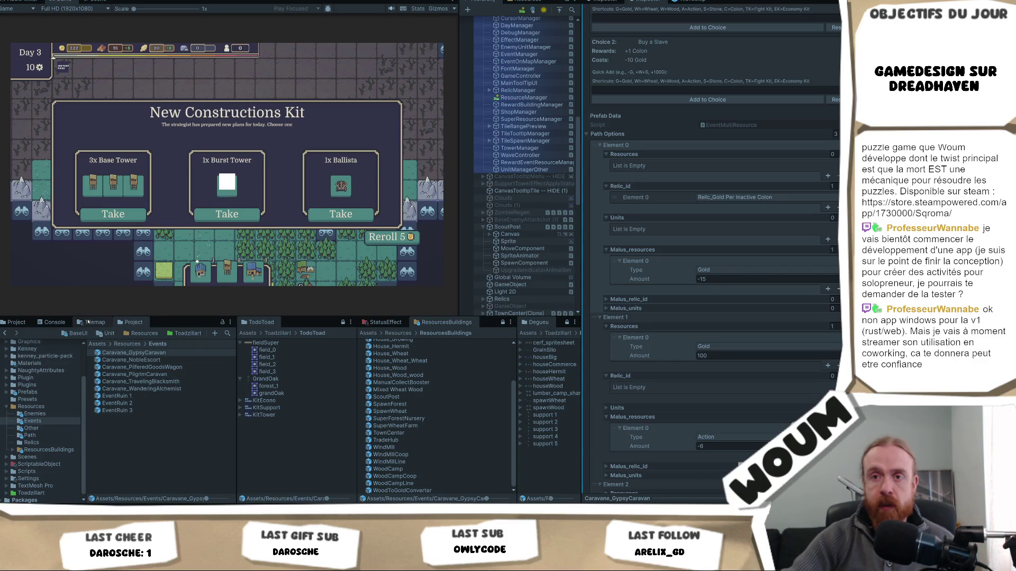
Open Resources/ResourcesBuildings/Defense and select the BurstTower prefab
click(153, 334)
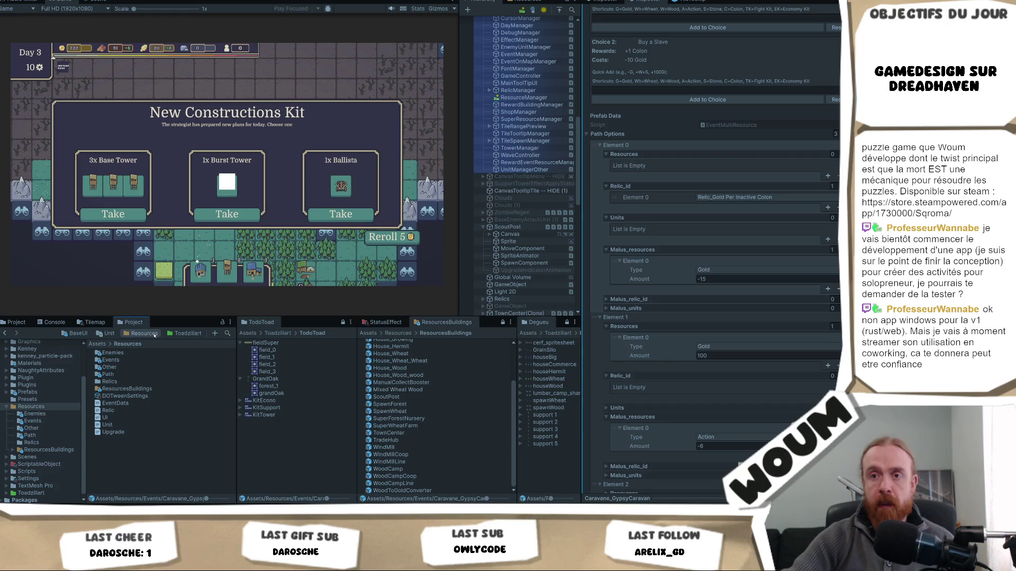
scroll(426, 407, up, 3)
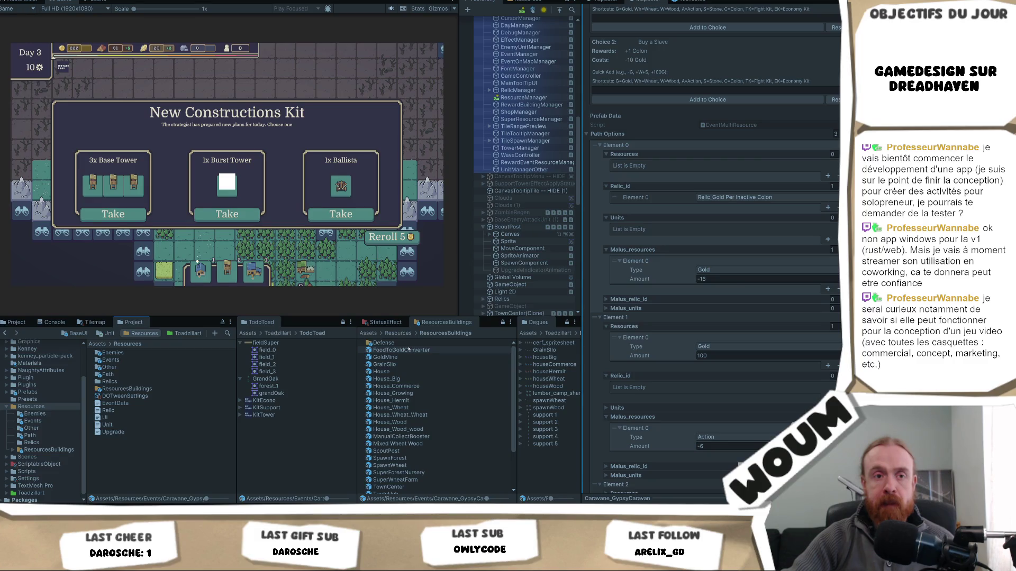
click(413, 342)
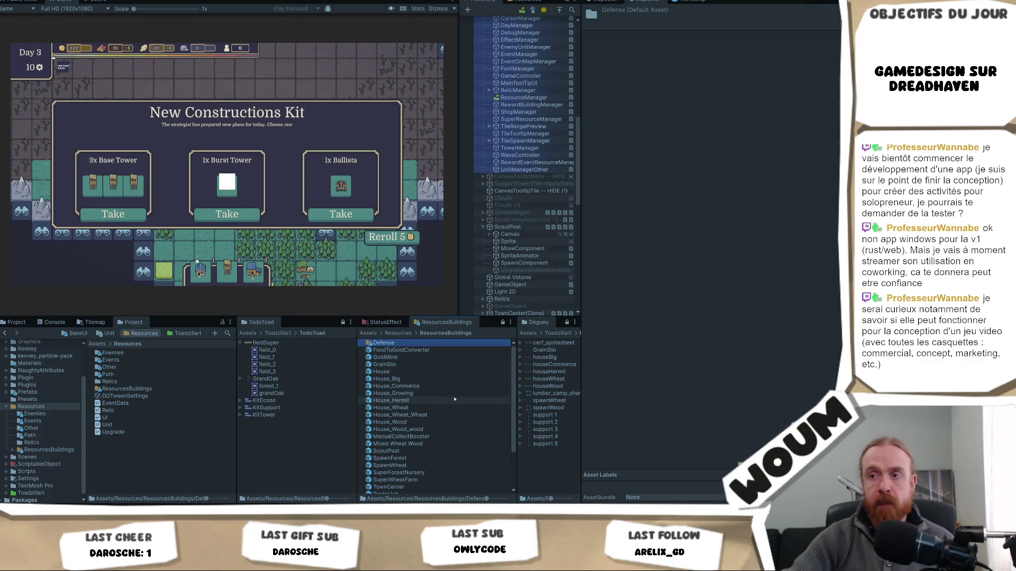
double_click(424, 344)
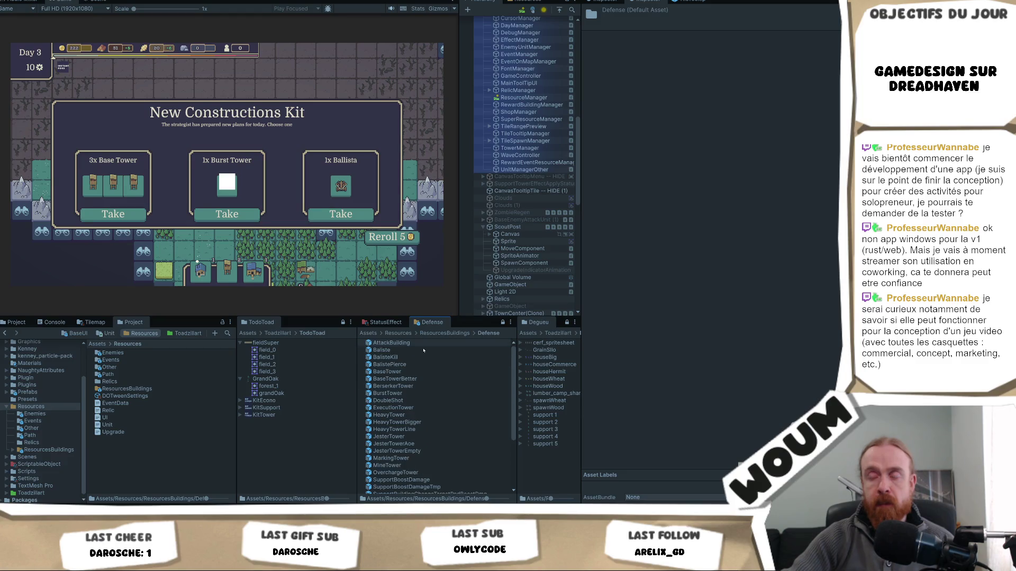
click(423, 393)
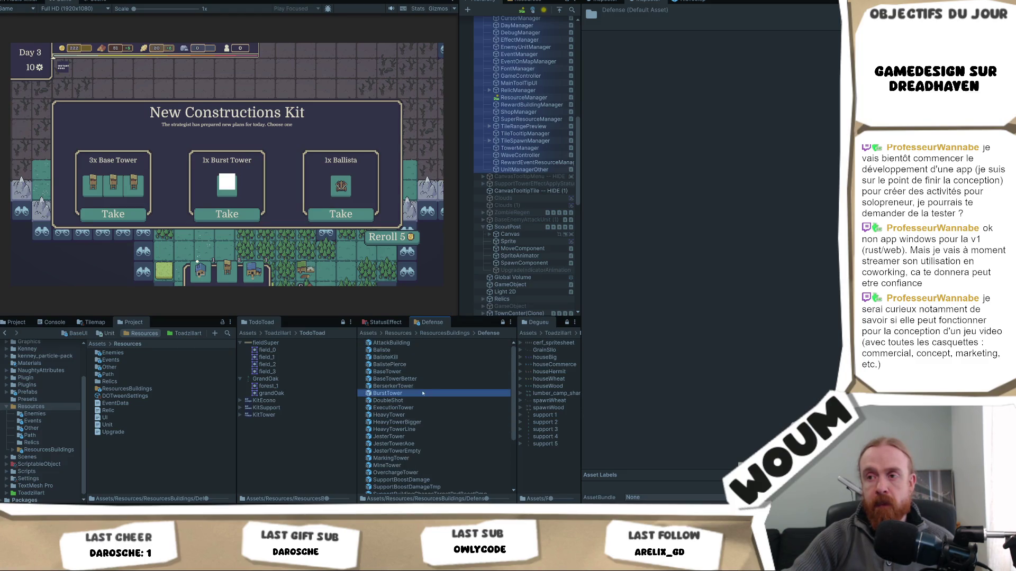
Assign the outpost sprite to BurstTower's Sprite On UI, then take the Burst Tower in-game
scroll(796, 317, down, 10)
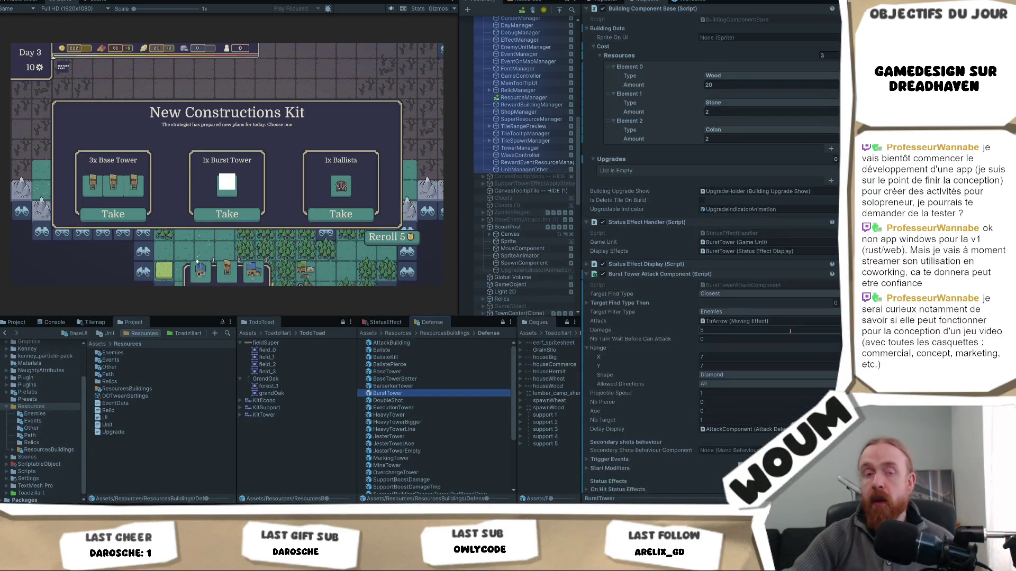
scroll(790, 331, down, 1)
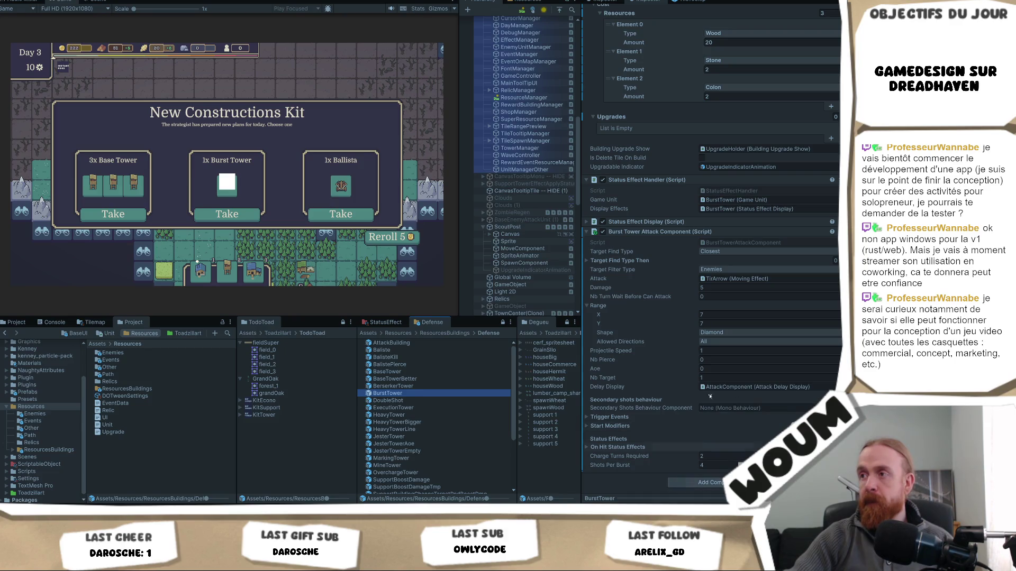
scroll(711, 409, up, 15)
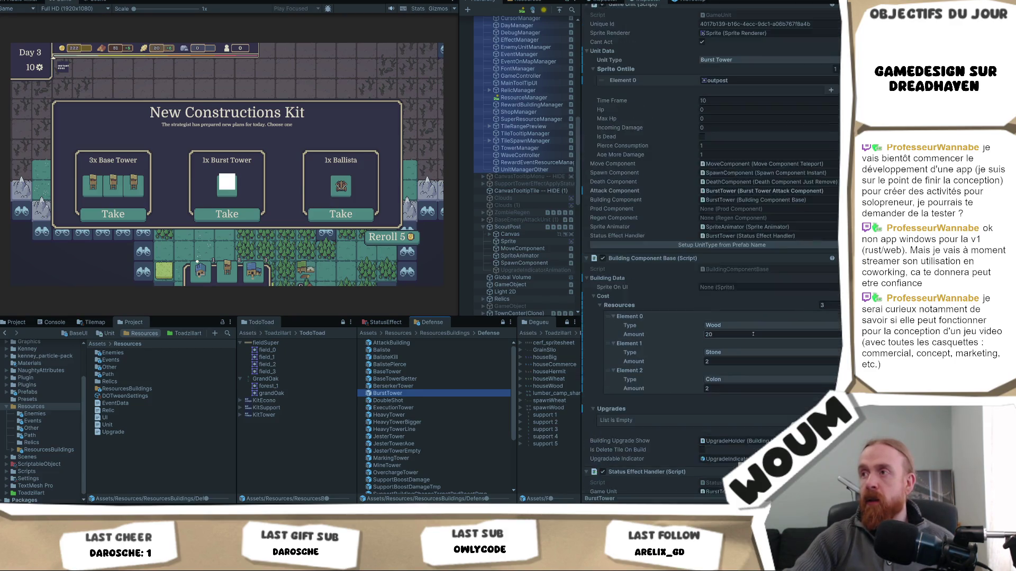
click(774, 221)
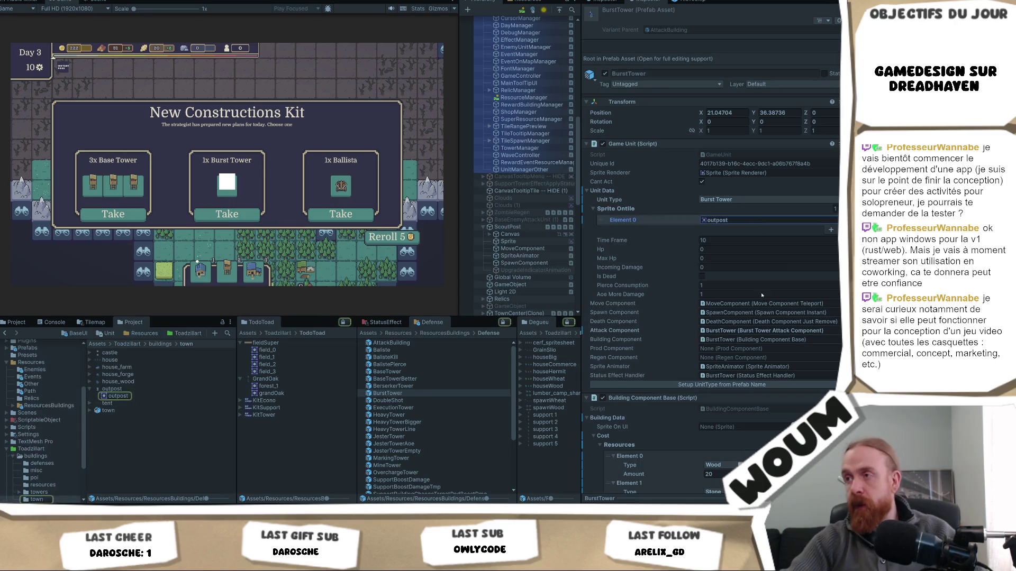
drag(746, 430, 746, 429)
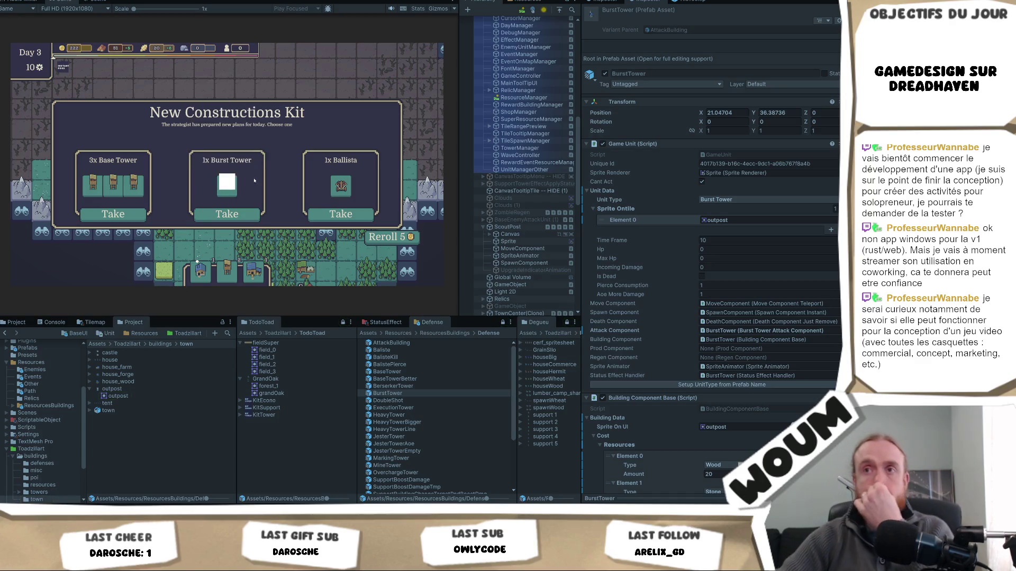
click(232, 212)
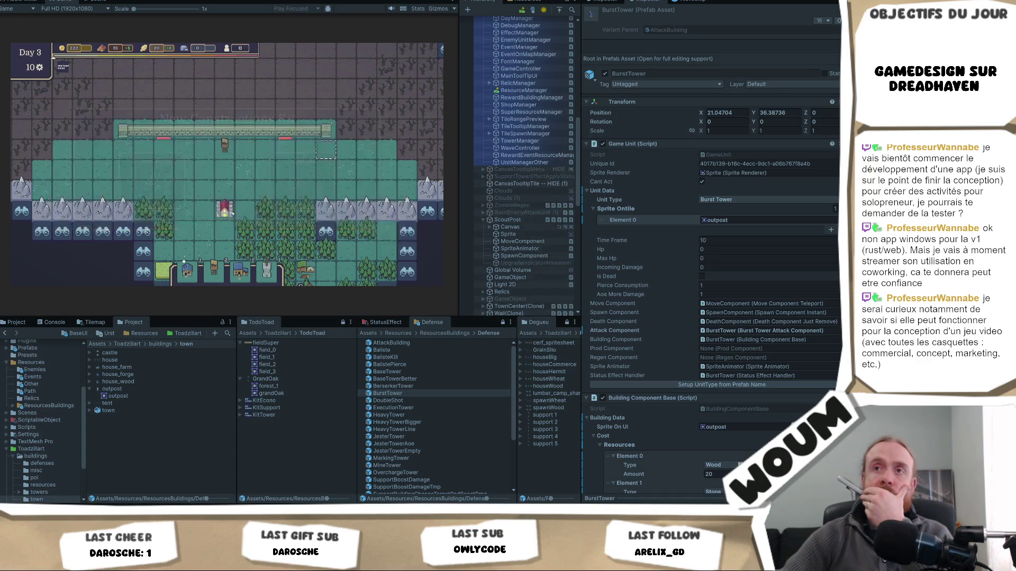
mouse_move(340, 190)
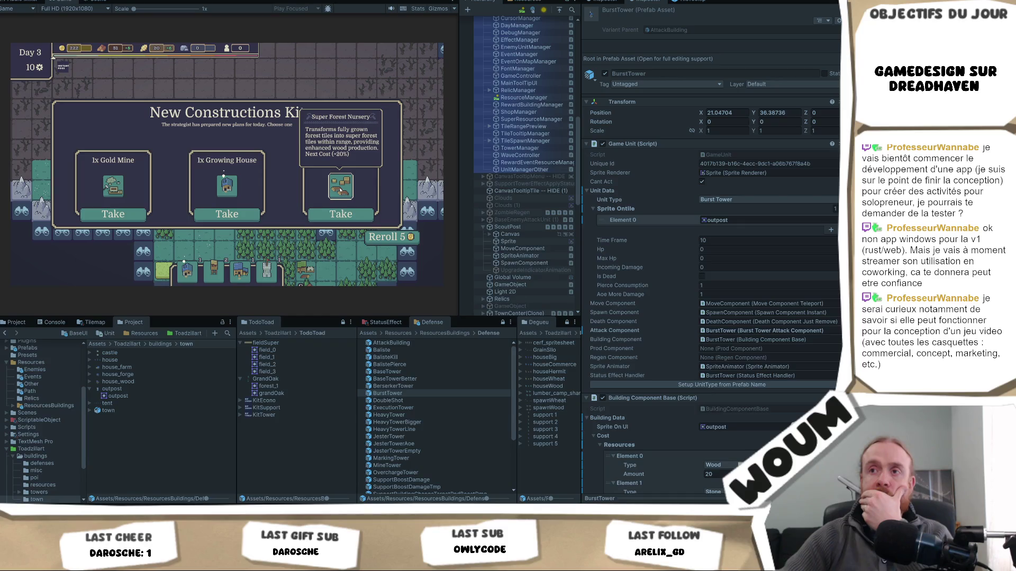
Take the Gold Mine, place a tower, and upgrade the house into a bigger house
click(128, 212)
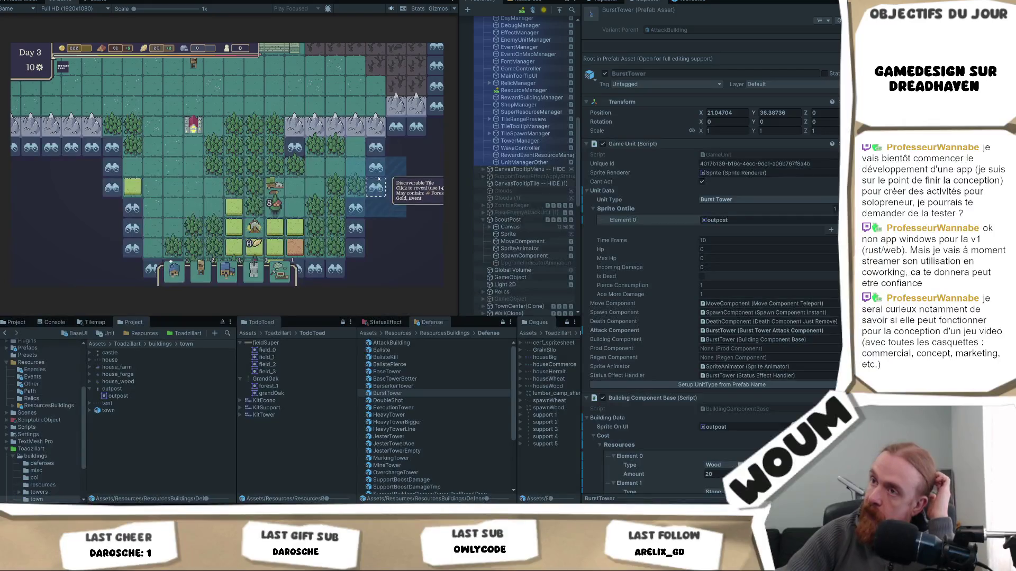
mouse_move(246, 278)
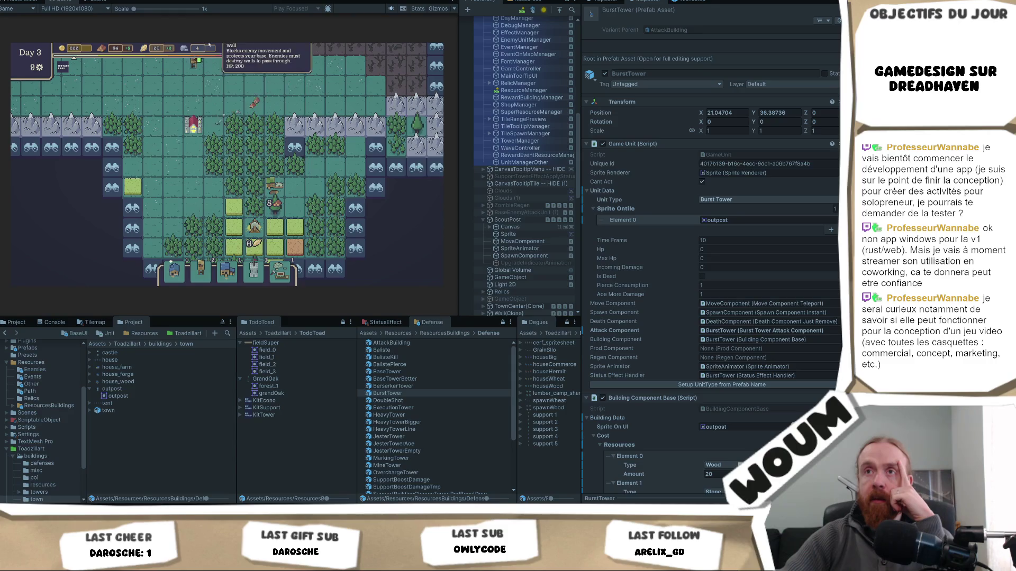
mouse_move(255, 261)
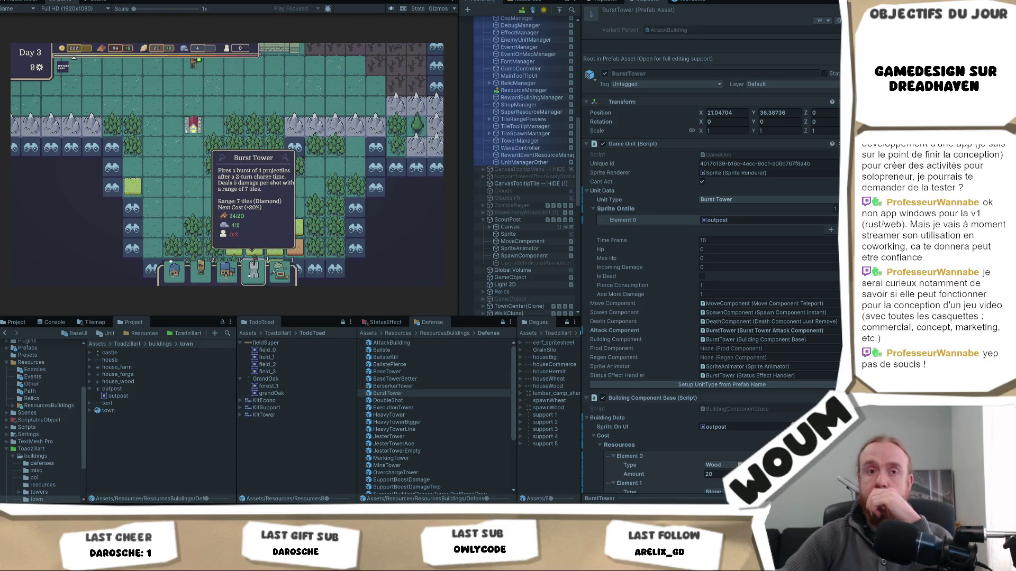
mouse_move(180, 274)
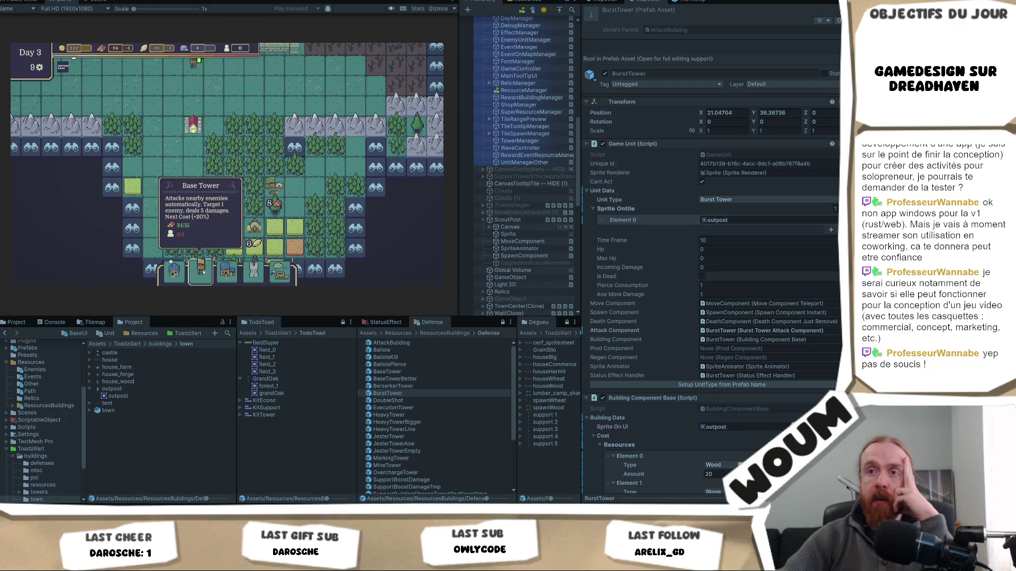
drag(204, 272, 172, 165)
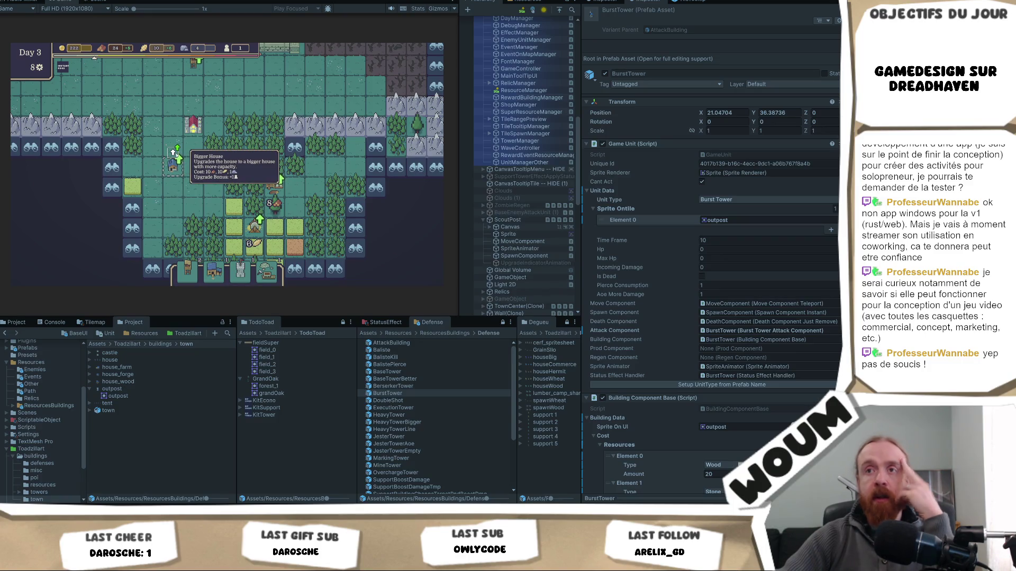
mouse_move(240, 263)
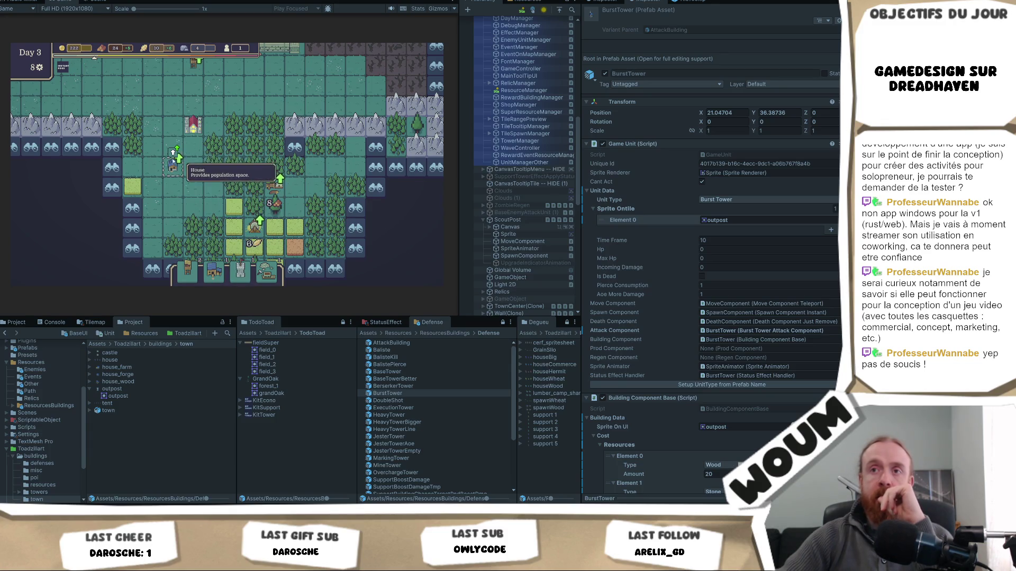
click(173, 164)
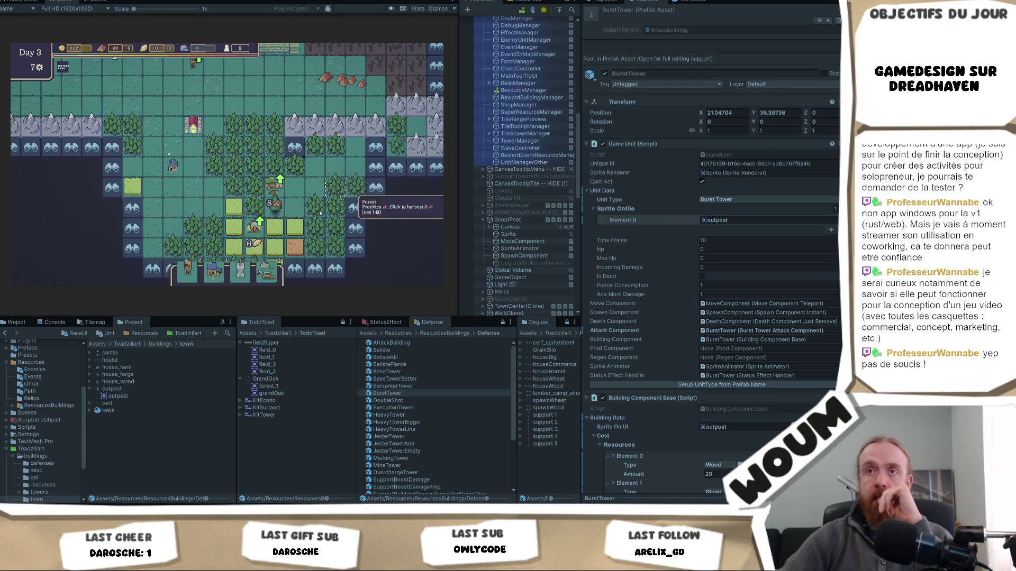
Collect 6 wood, place the Burst Tower on the wall tile and an Improved Base Tower beside it
click(254, 243)
click(241, 270)
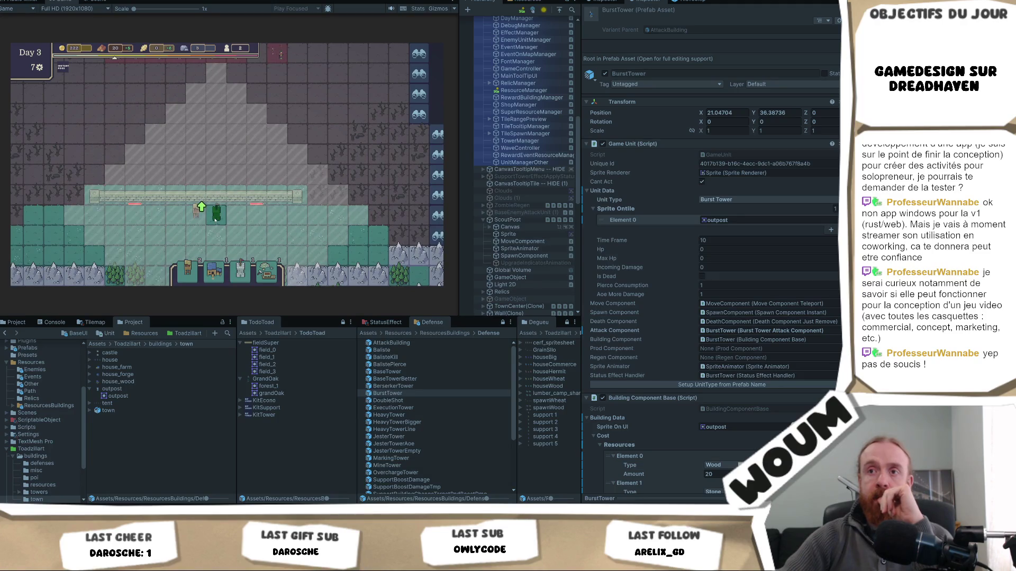
click(215, 219)
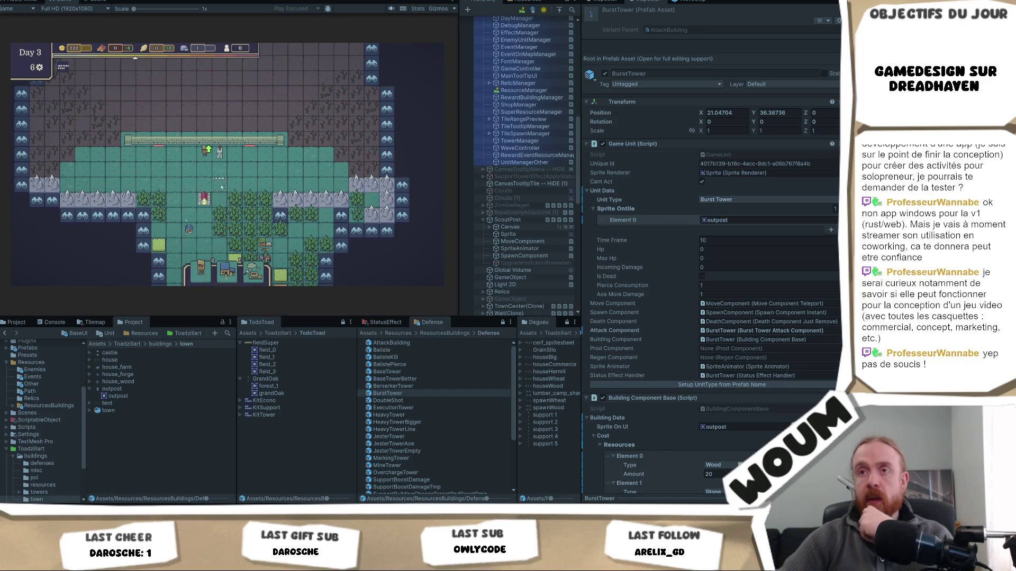
click(227, 271)
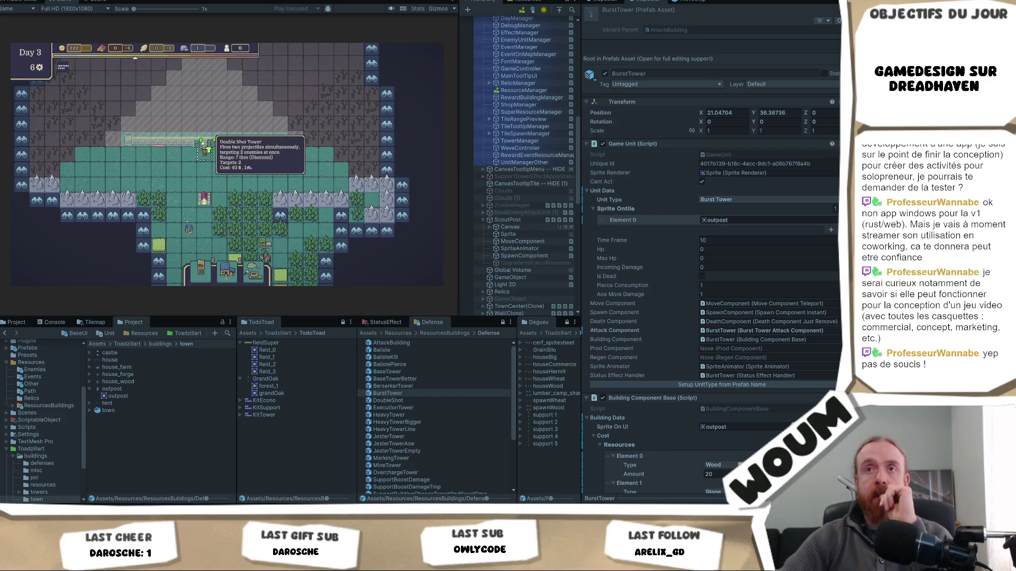
click(214, 141)
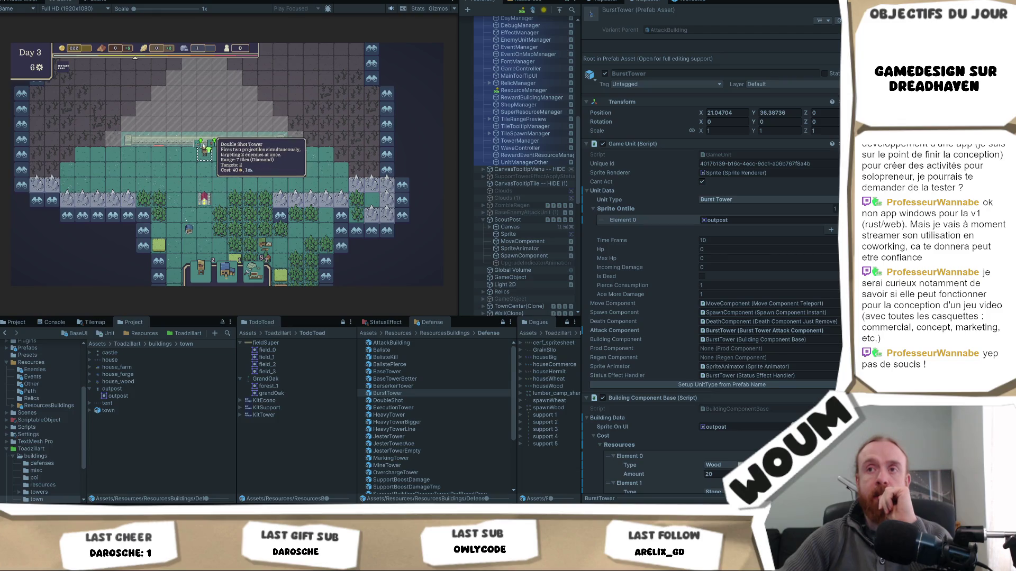
click(211, 150)
Place the Gold Mine, harvest wheat, and reveal tiles near the bottom of the map
click(258, 265)
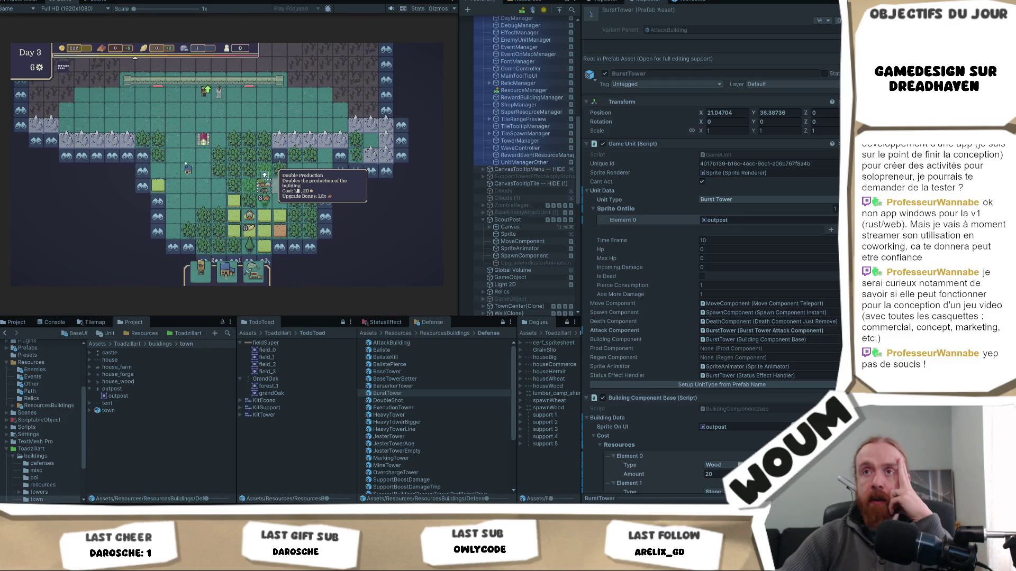
scroll(228, 165, up, 3)
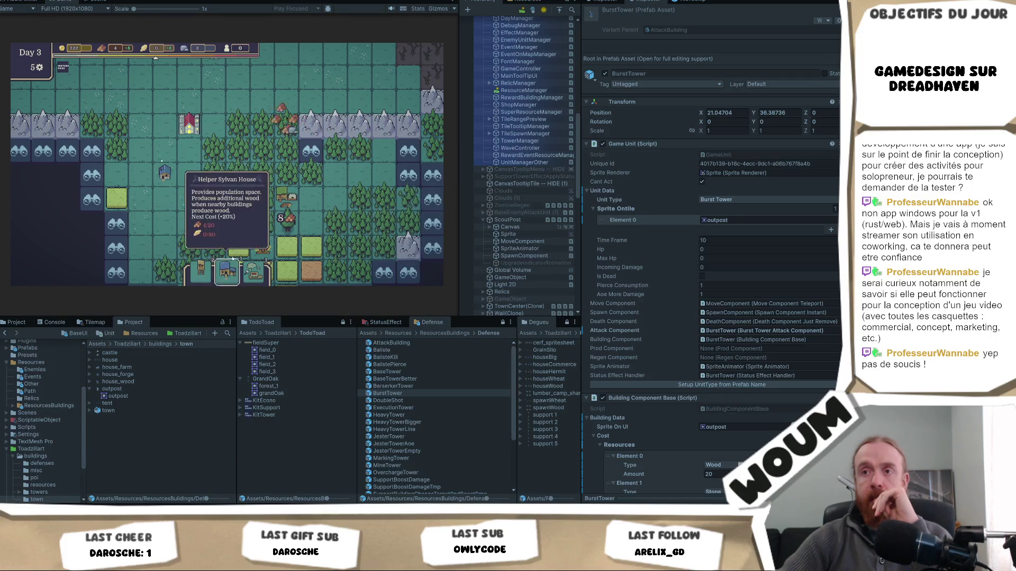
drag(270, 237, 254, 187)
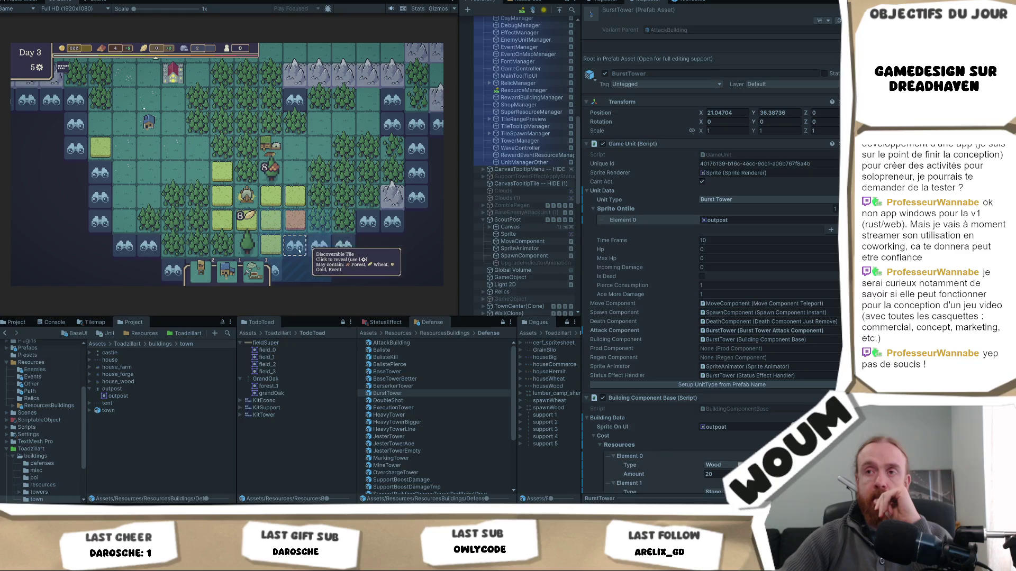
click(246, 197)
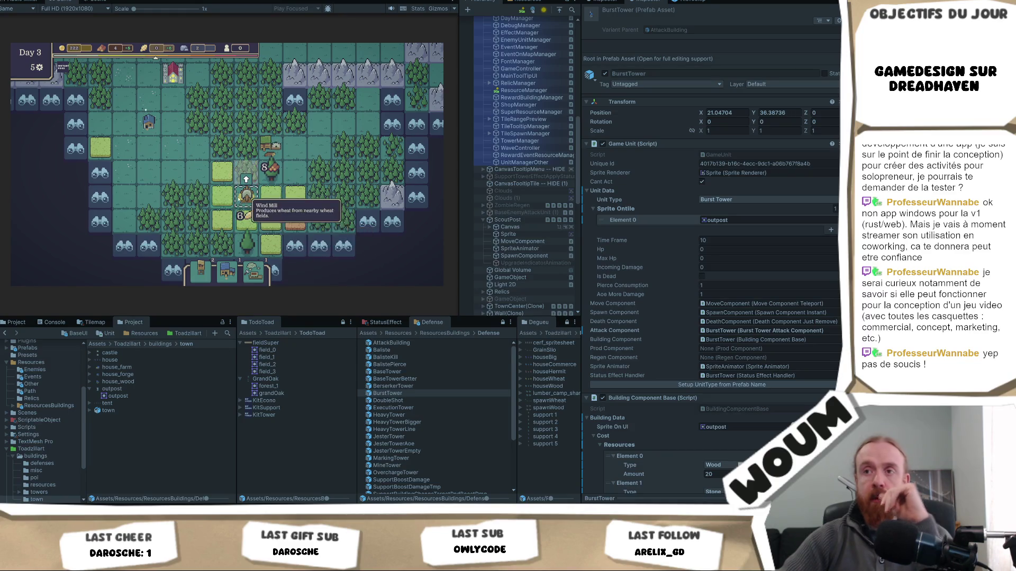
click(298, 244)
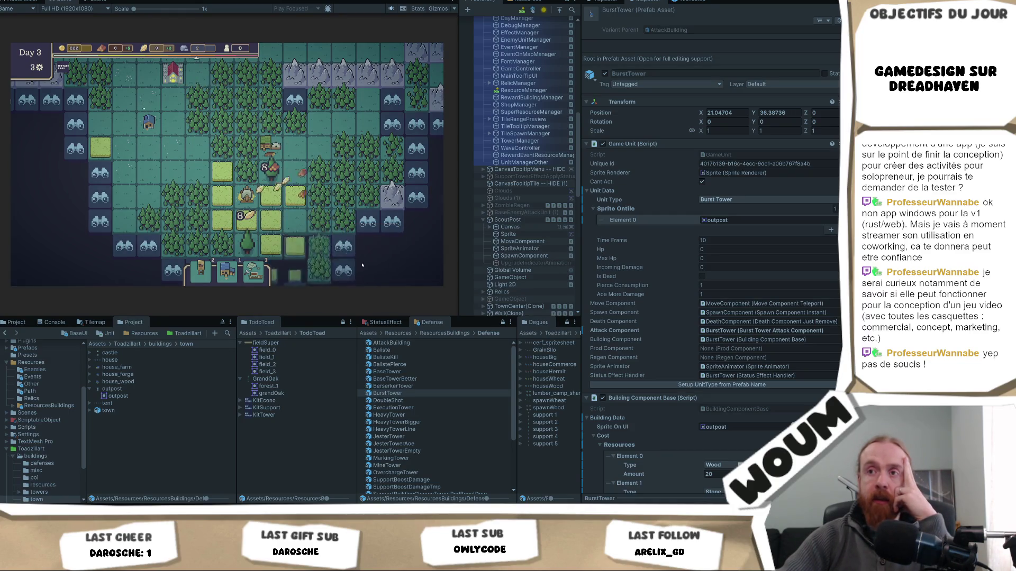
click(252, 222)
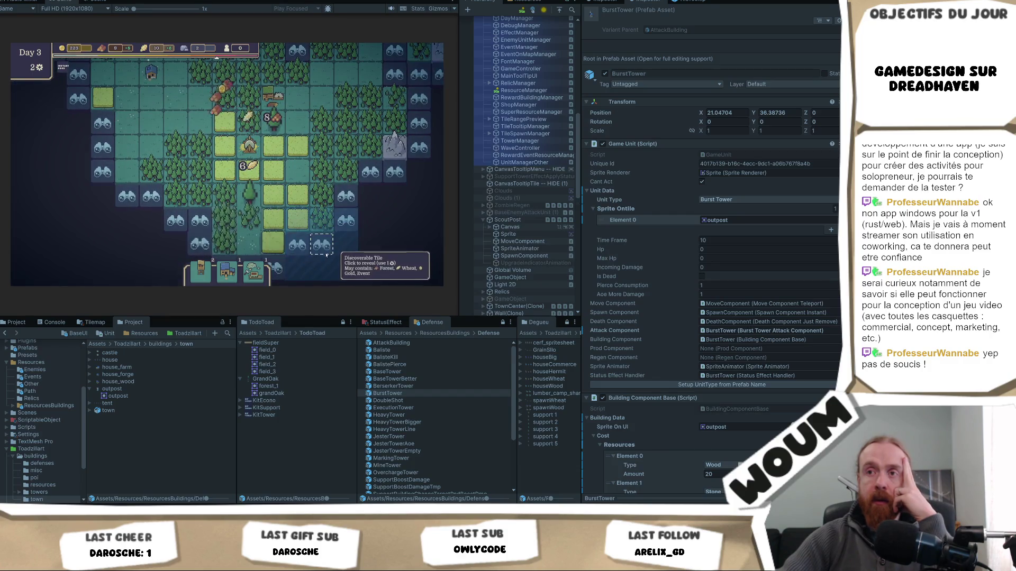
click(297, 244)
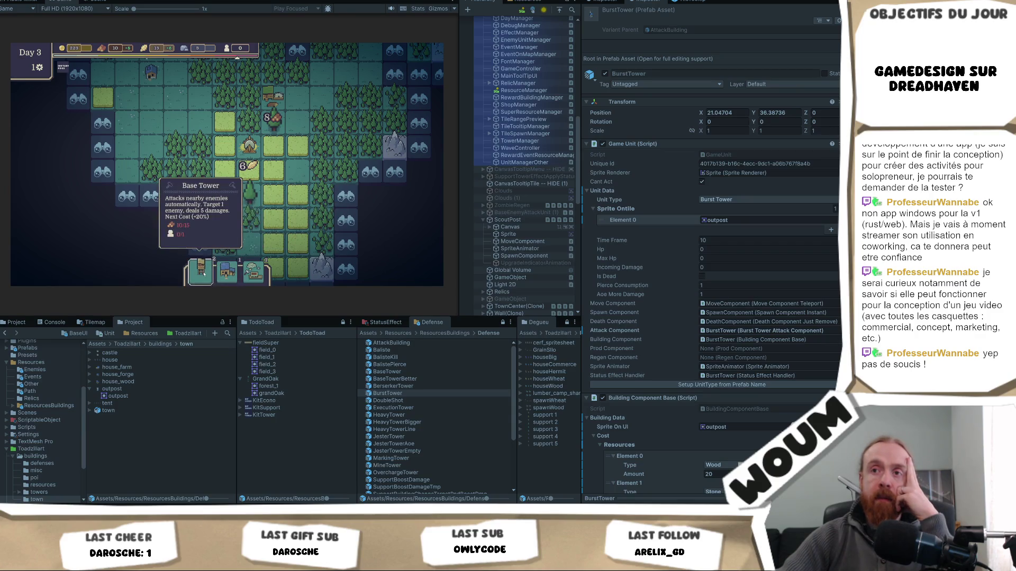
scroll(196, 207, down, 2)
Spend the final remaining action to end the day
click(189, 197)
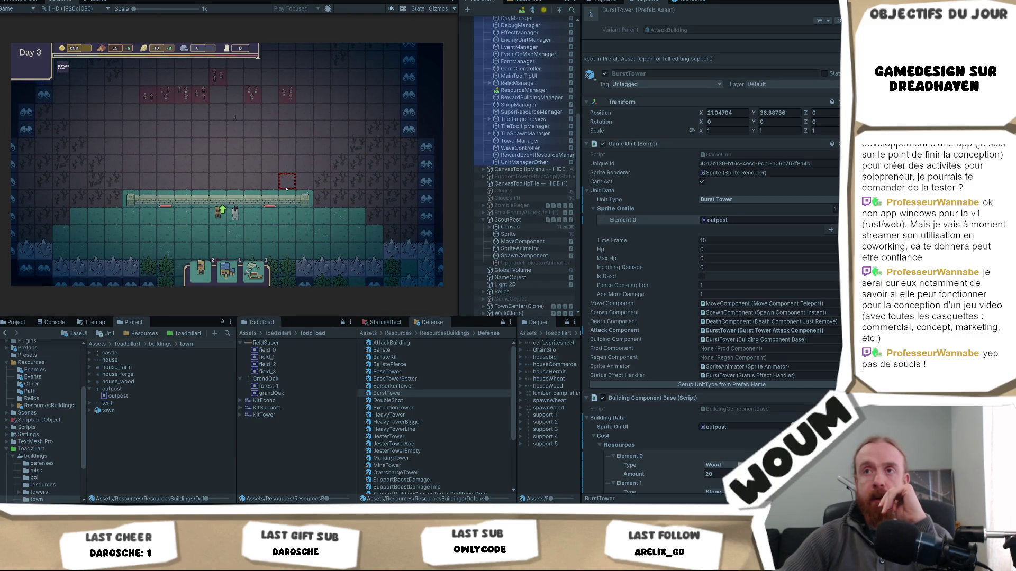
mouse_move(238, 217)
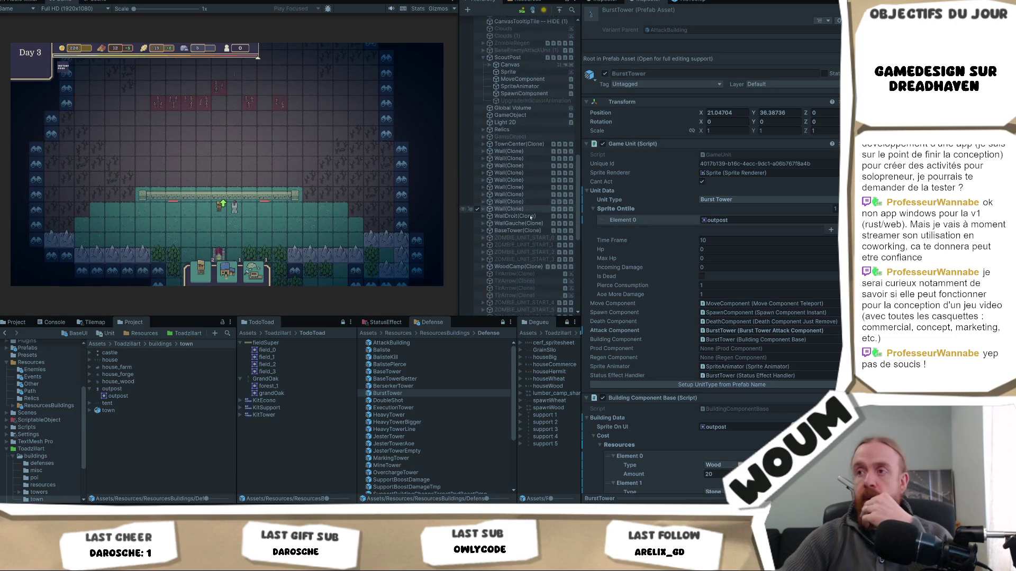
scroll(522, 238, down, 2)
Inspect BurstTower(Clone) and its AttackComponent: damage 5, 7x7 diamond range, 4-shot bursts every 2 turns
click(520, 268)
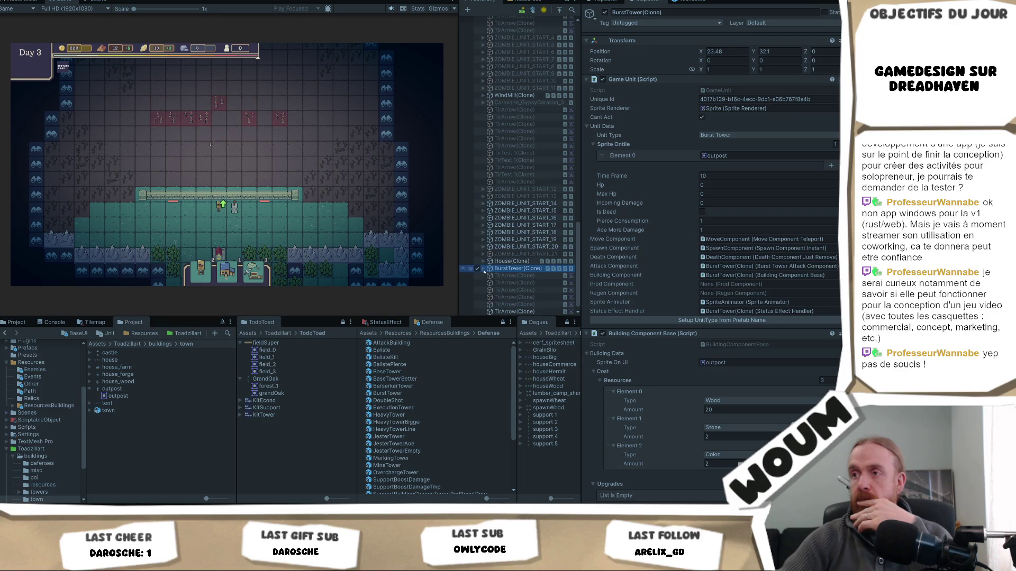
click(482, 269)
scroll(528, 271, down, 2)
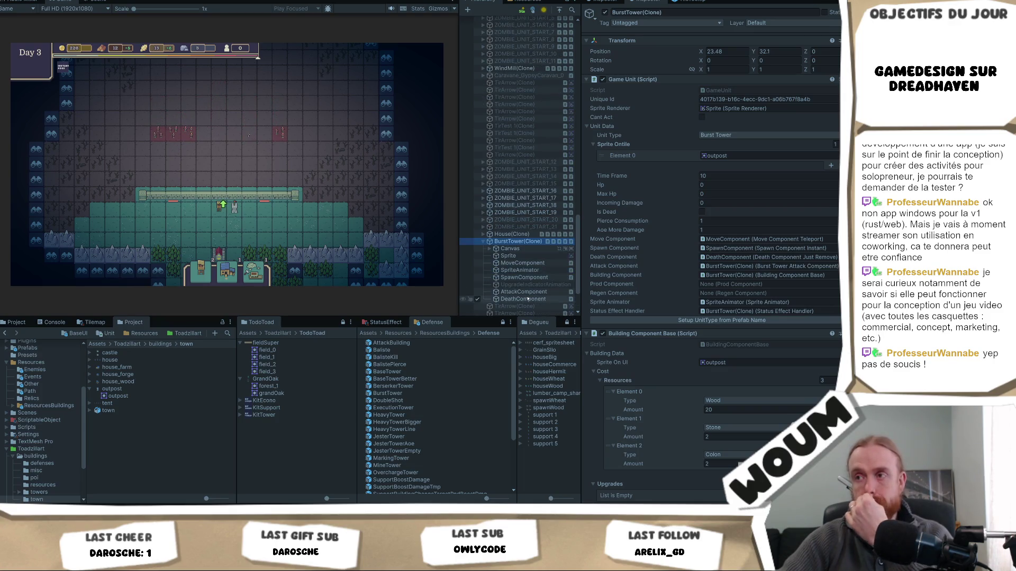
click(524, 292)
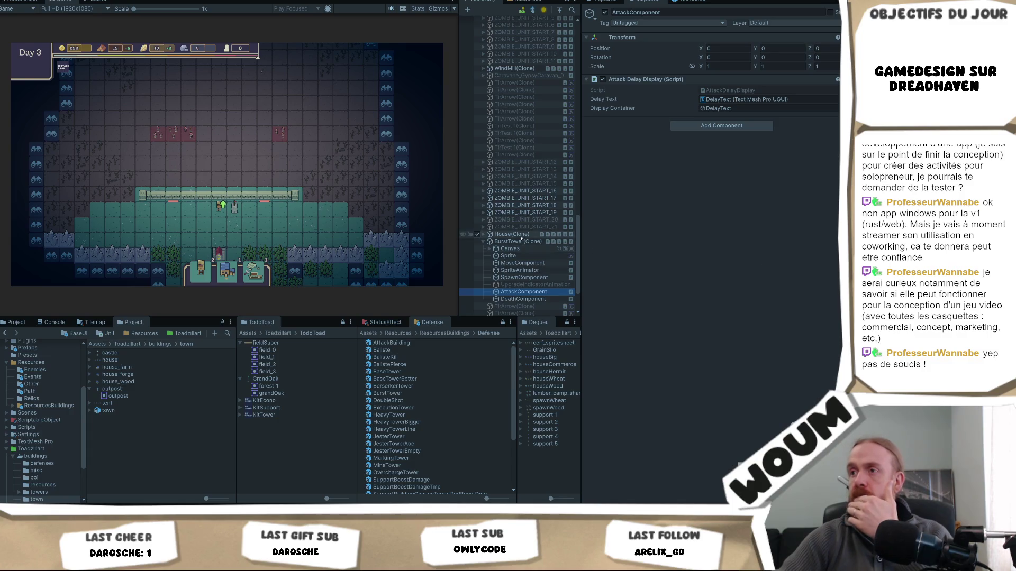
click(518, 241)
scroll(742, 319, down, 10)
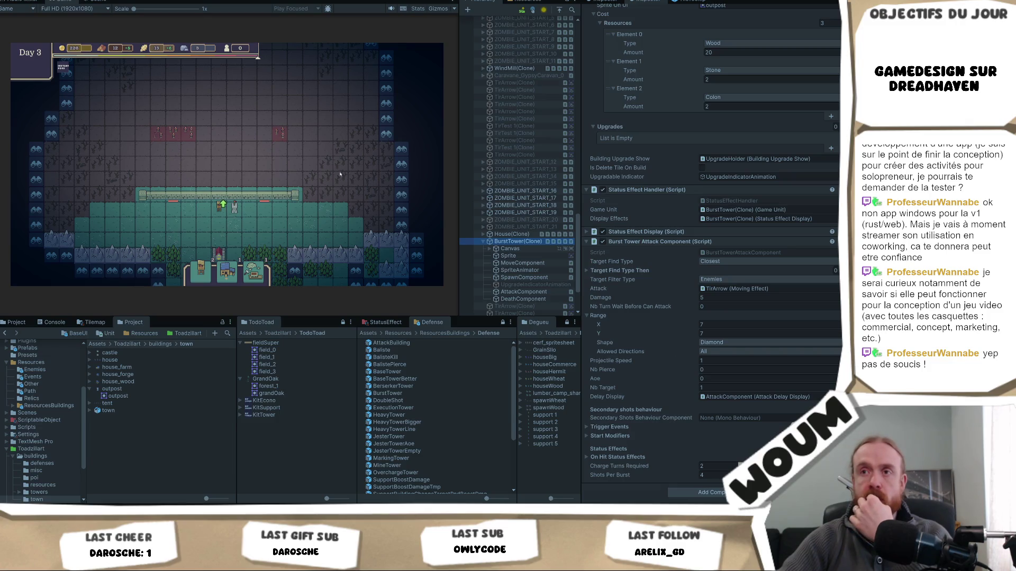
Watch the Burst Tower fire through the night until Day 4's New Constructions Kit appears
click(309, 169)
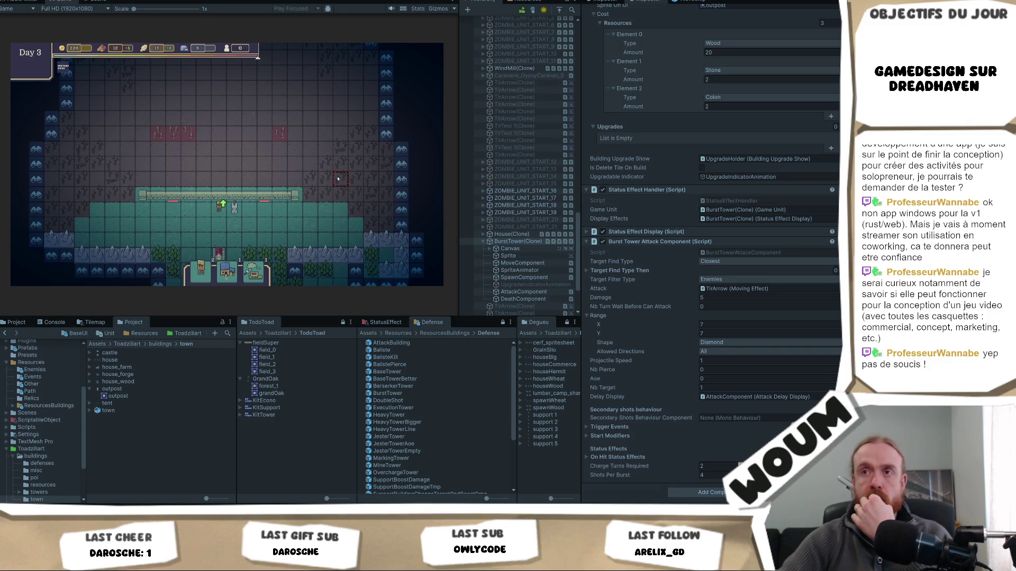
mouse_move(237, 211)
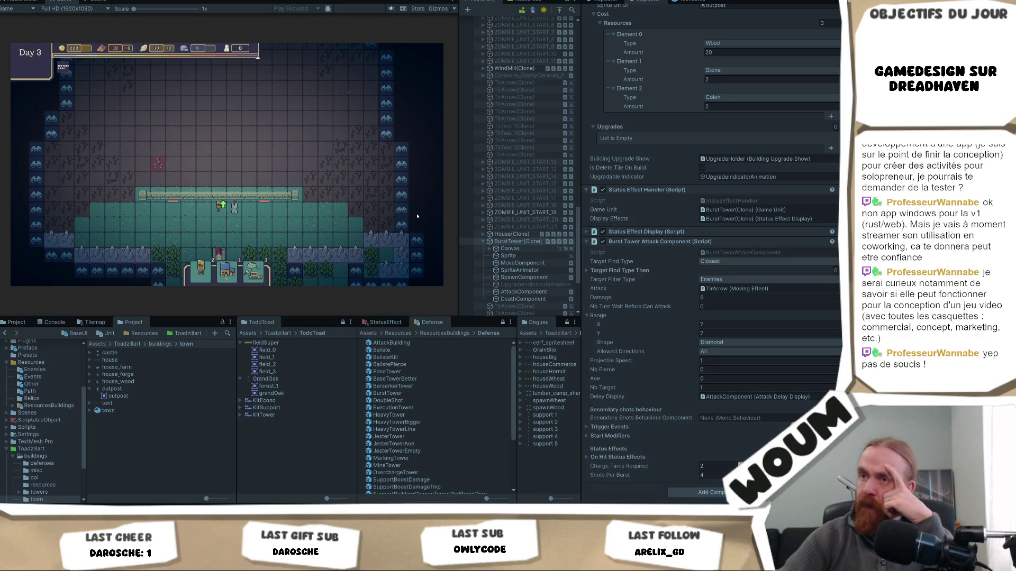
scroll(259, 201, up, 3)
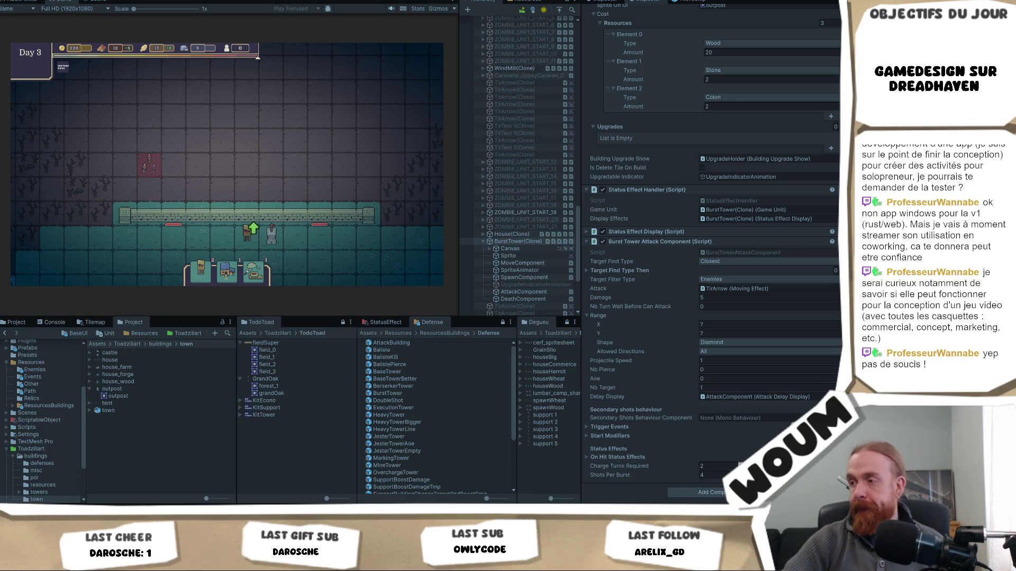
click(747, 457)
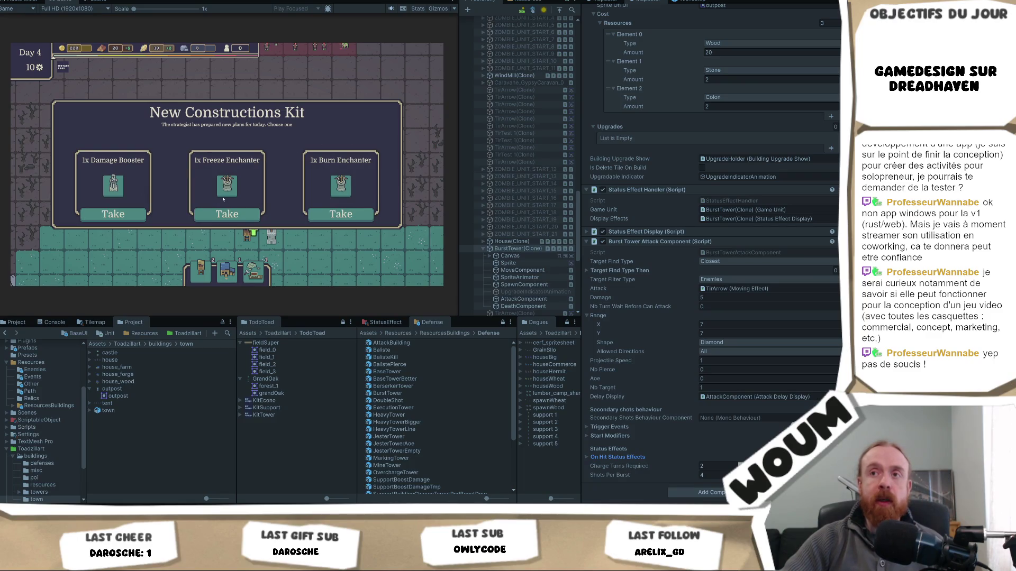
Take the Burn Enchanter and the middle Base Constructions pack, then check the tower's Nb Pierce value
click(326, 214)
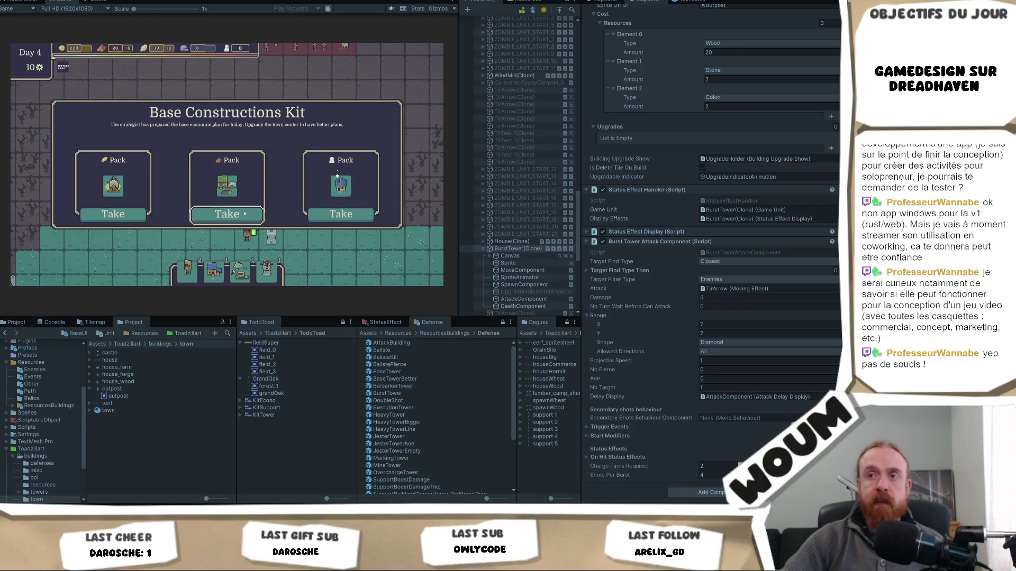
click(245, 213)
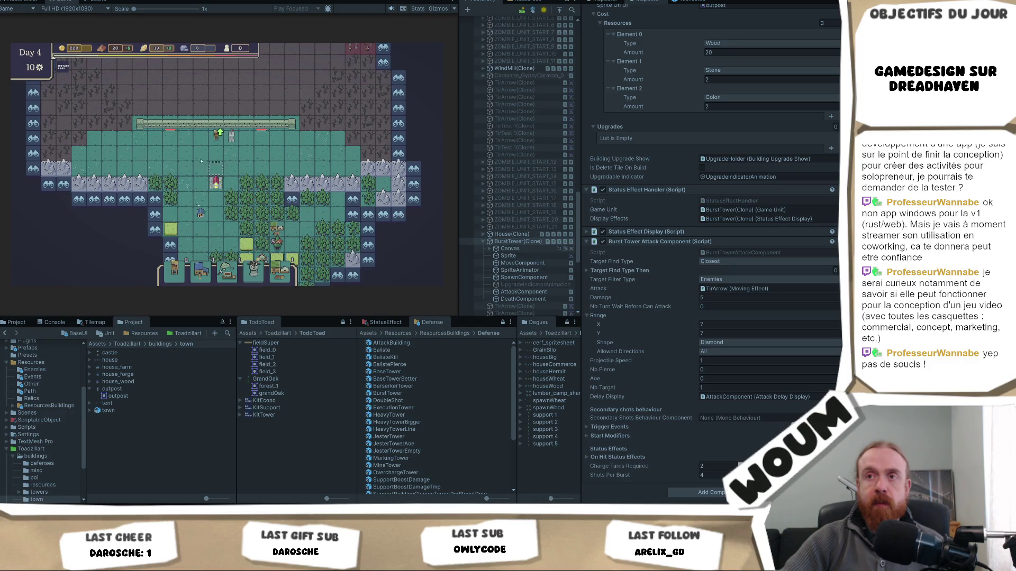
mouse_move(231, 136)
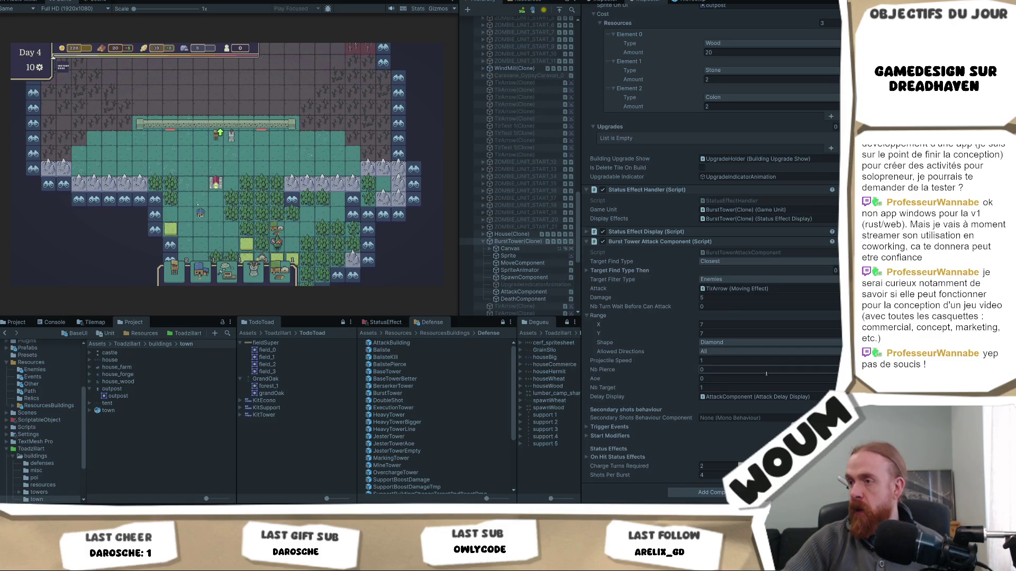
click(769, 370)
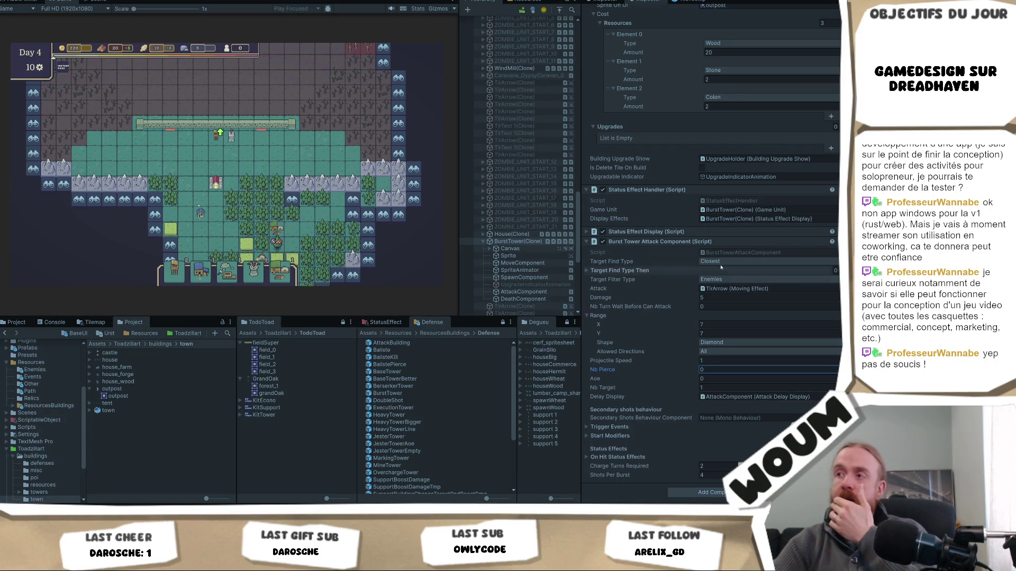
Remove the Burst Tower Attack Component from the Burst Tower
click(238, 132)
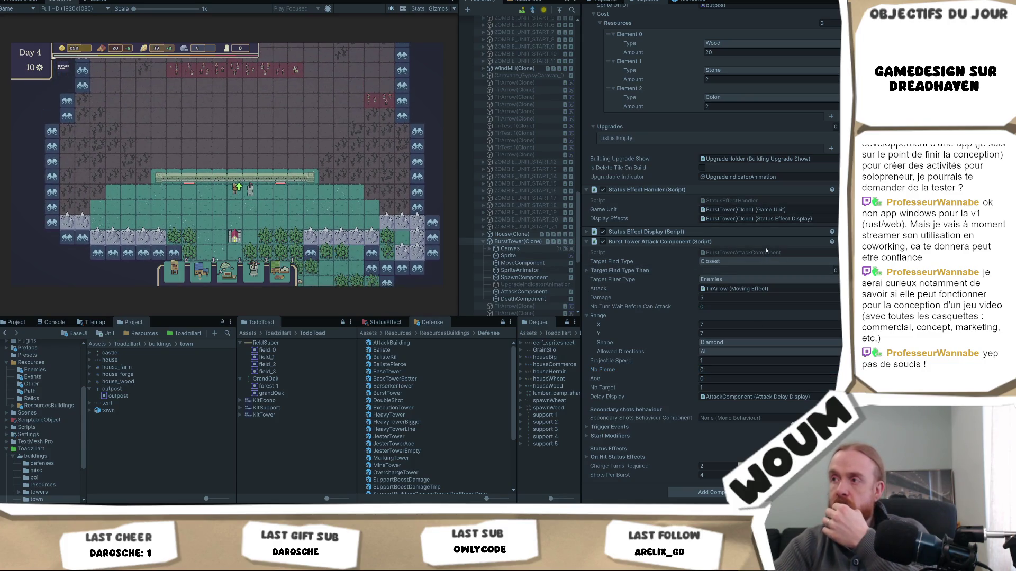
click(766, 252)
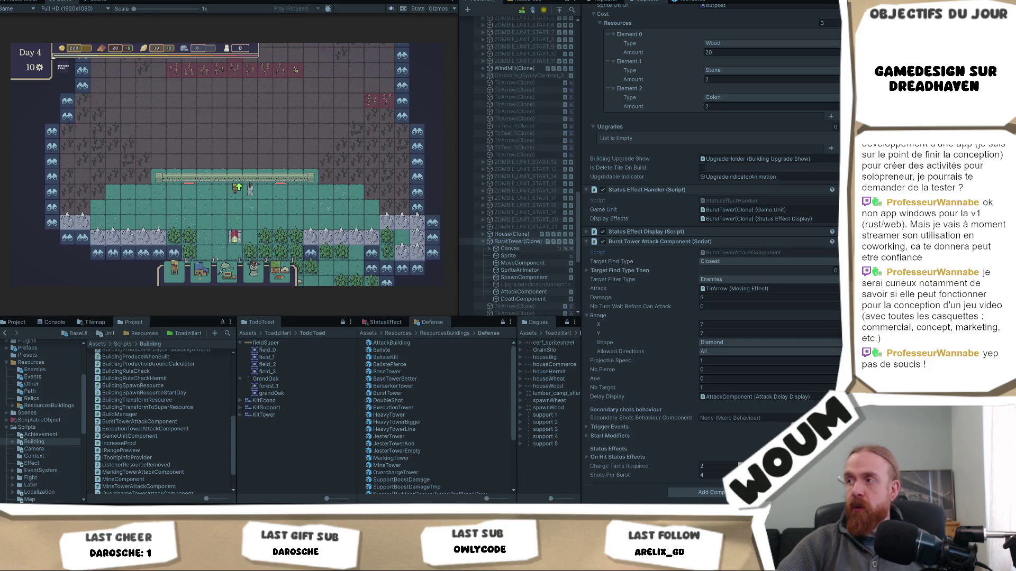
right_click(762, 243)
click(794, 263)
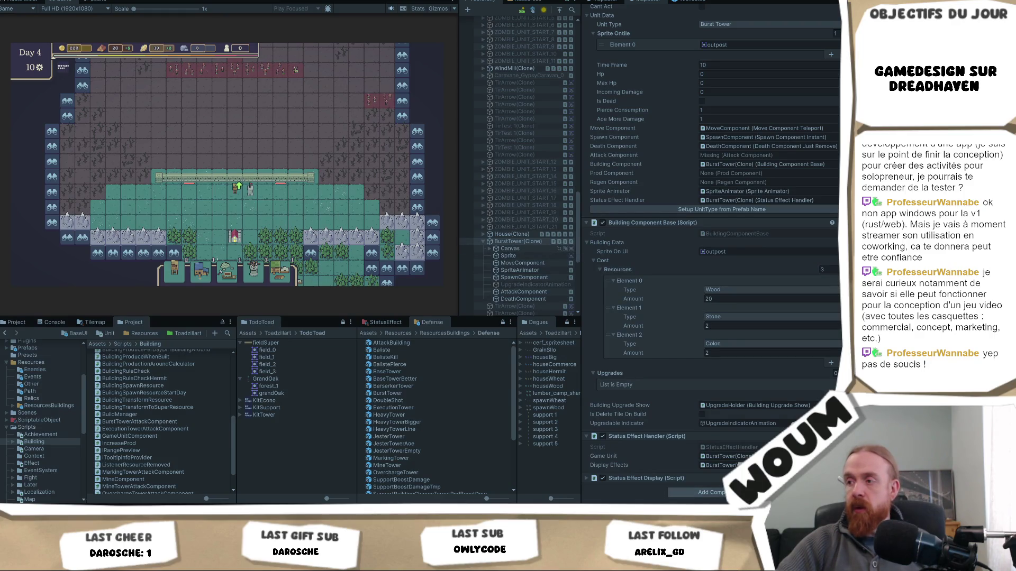
Add the generic Tower Attack Component to the tower via an 'attack' search
click(703, 492)
text(attack)
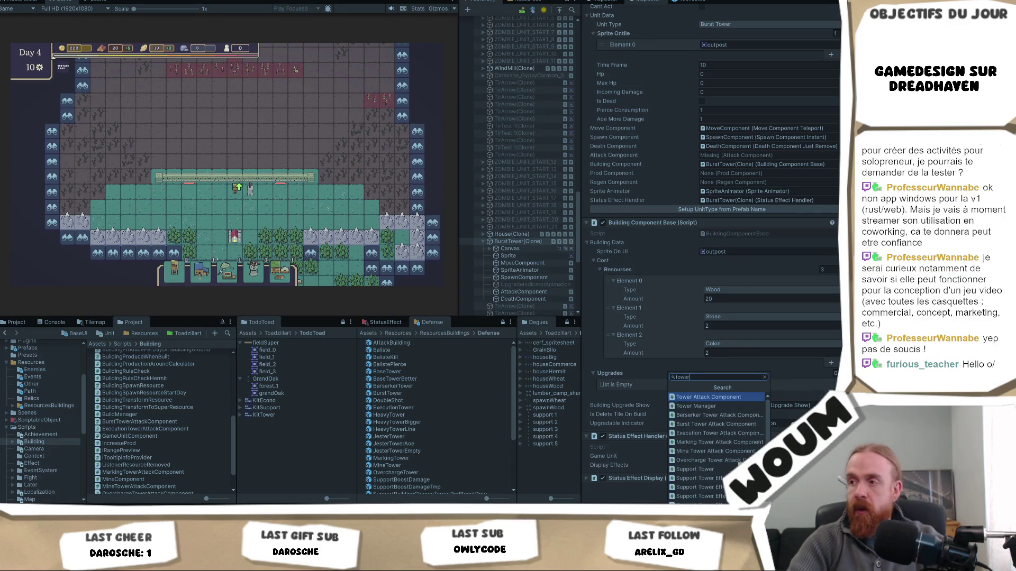
click(704, 487)
scroll(705, 365, down, 4)
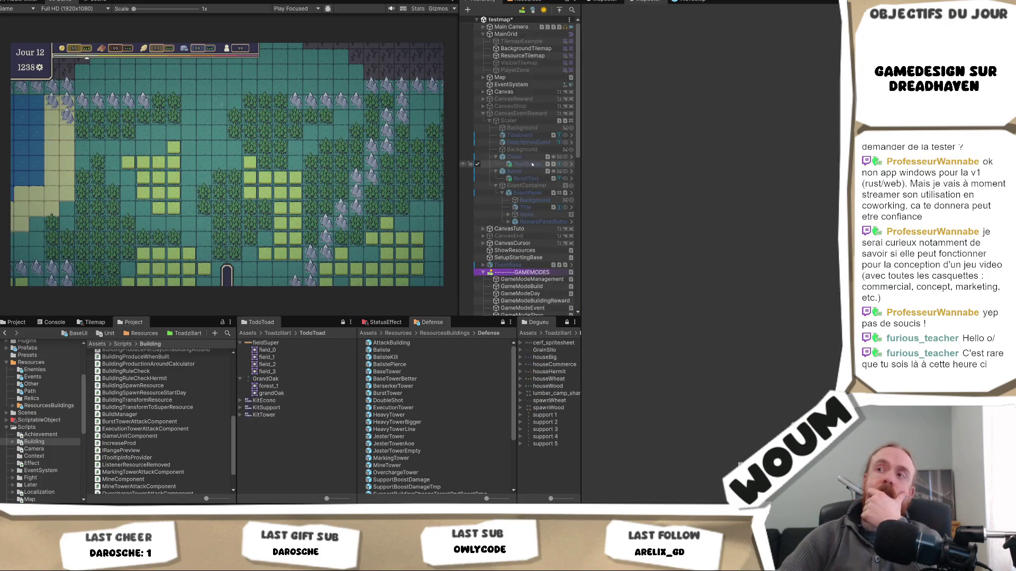
On GameModeTowerCenter, change the First Tower Type from Base Tower to Burst Tower
scroll(529, 273, down, 2)
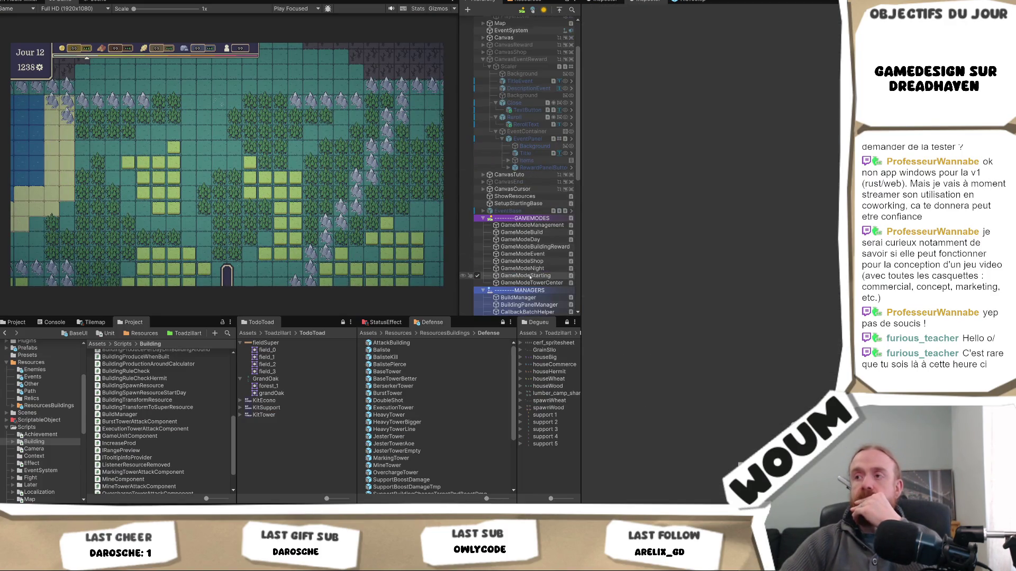
click(528, 283)
click(810, 91)
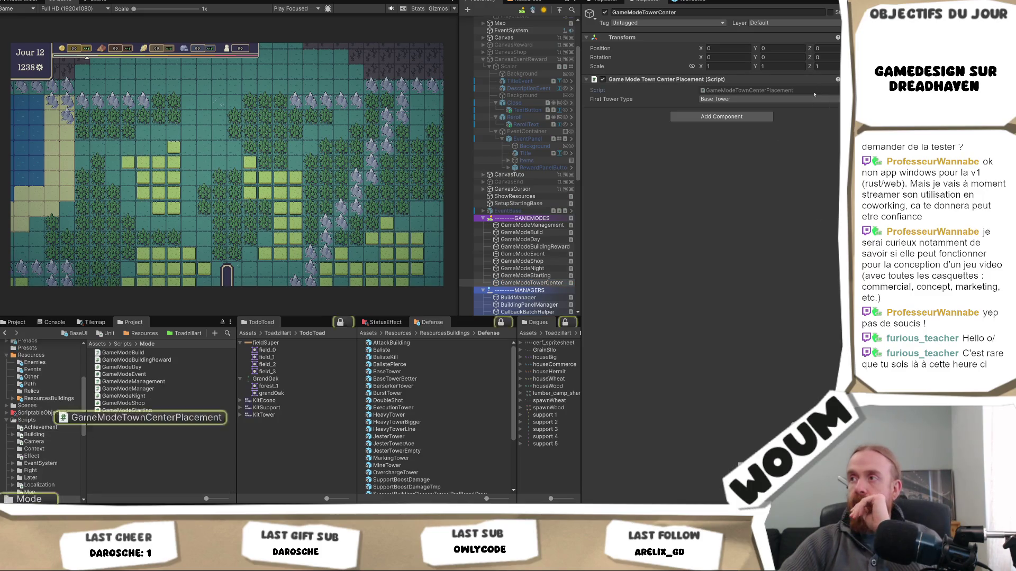
click(813, 99)
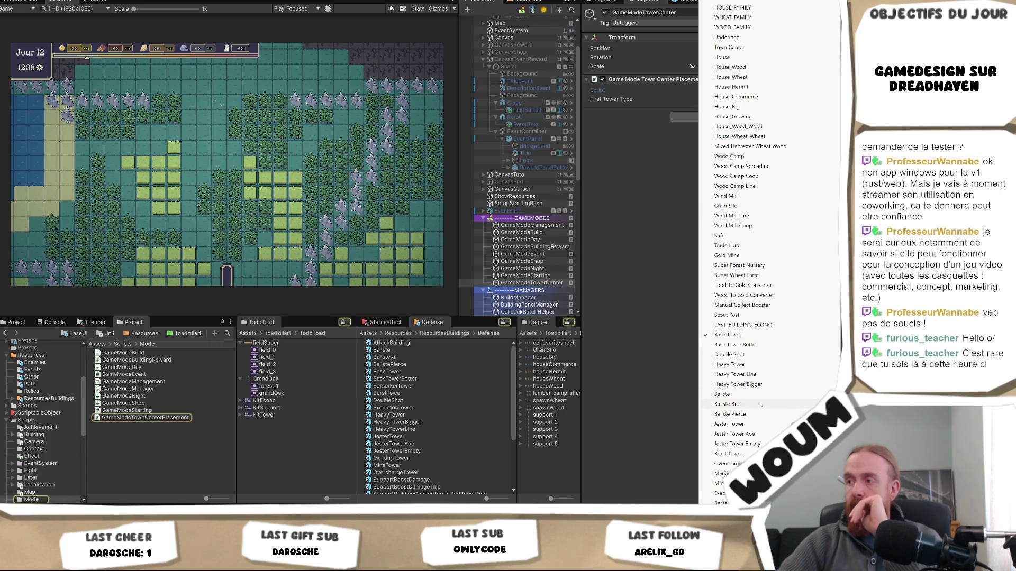
click(729, 453)
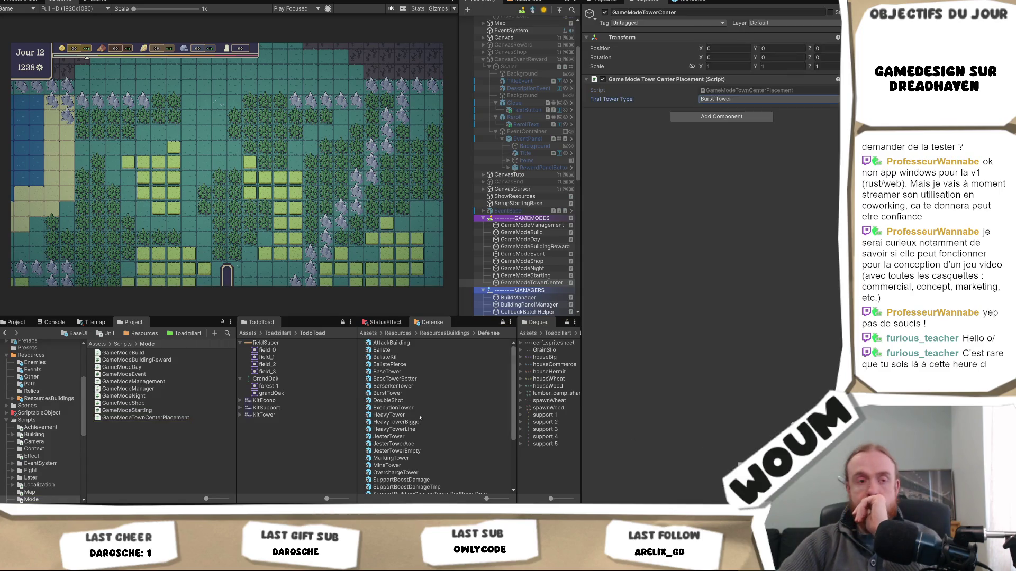
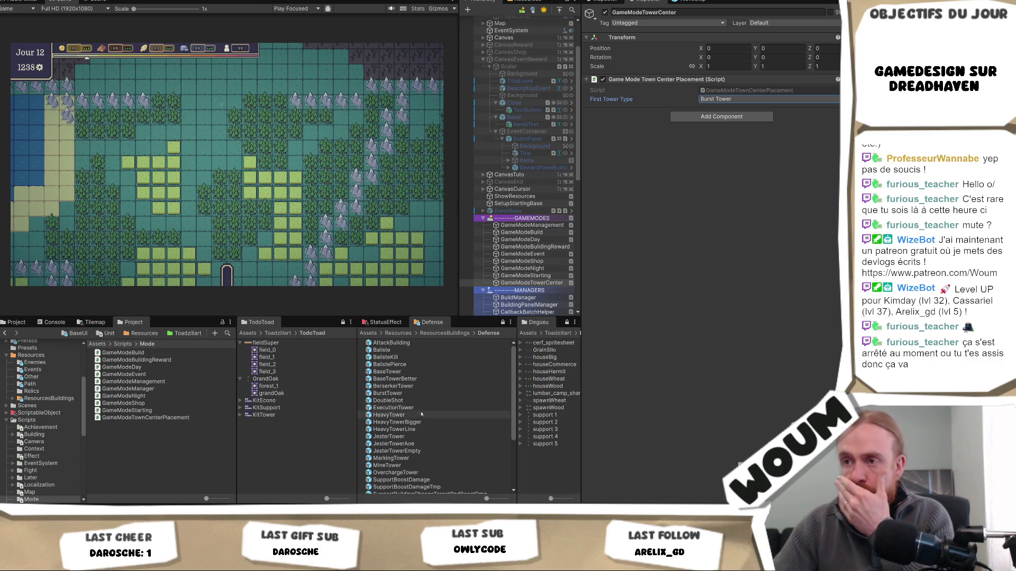
Open the BurstTower prefab from the Defense folder and remove its Burst Tower Attack Component
click(427, 394)
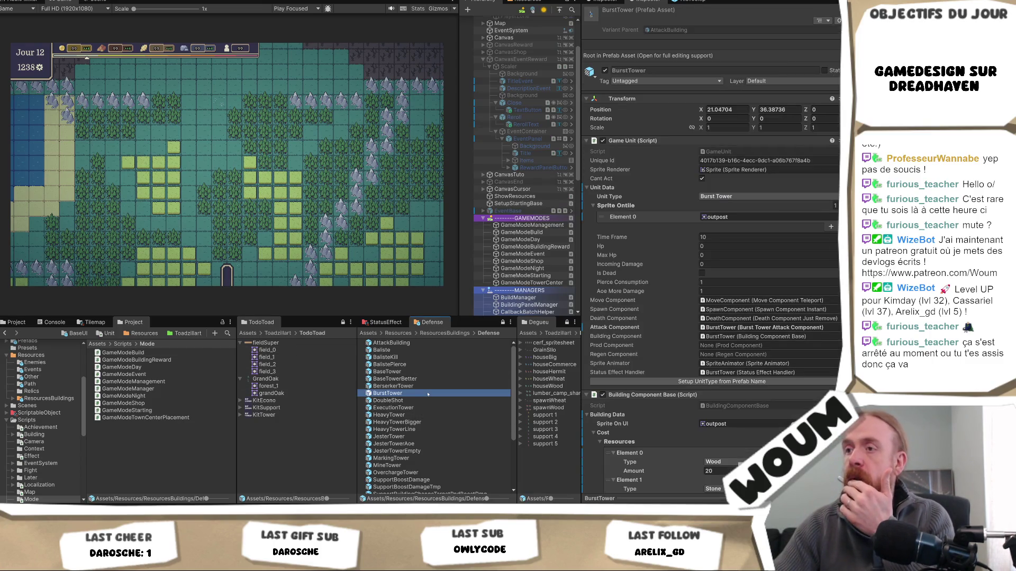
double_click(428, 394)
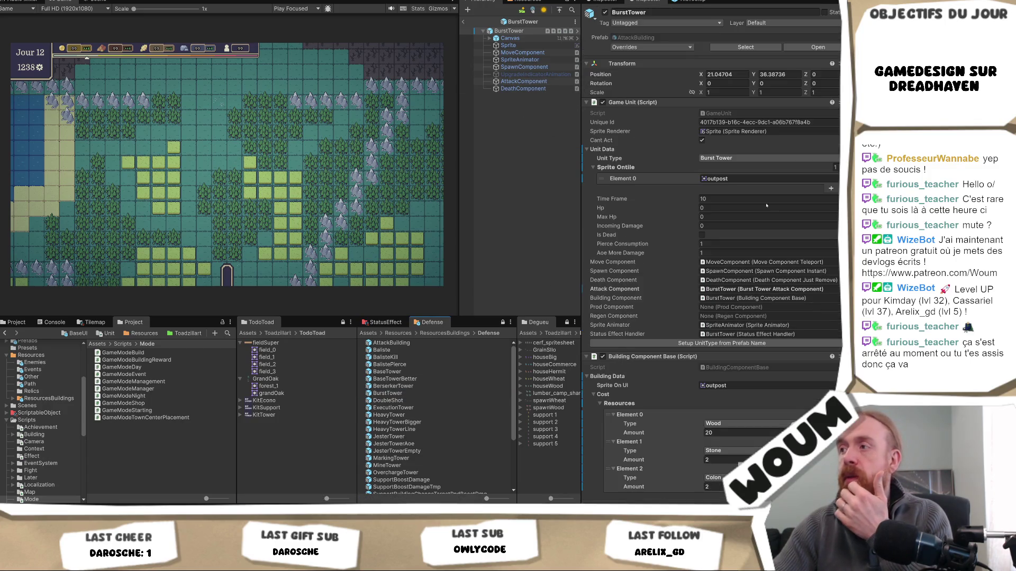
scroll(711, 254, down, 8)
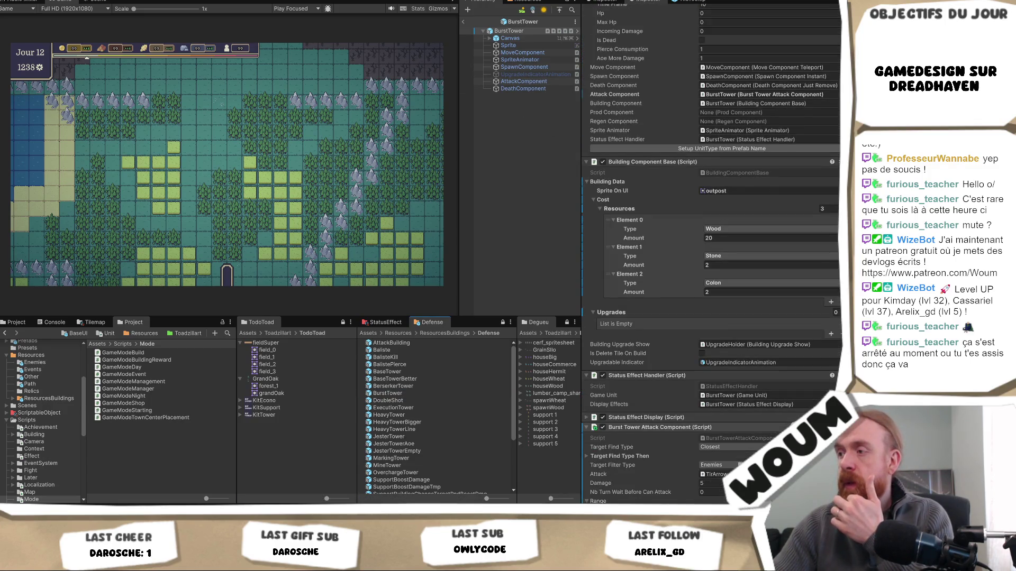
right_click(764, 427)
click(812, 342)
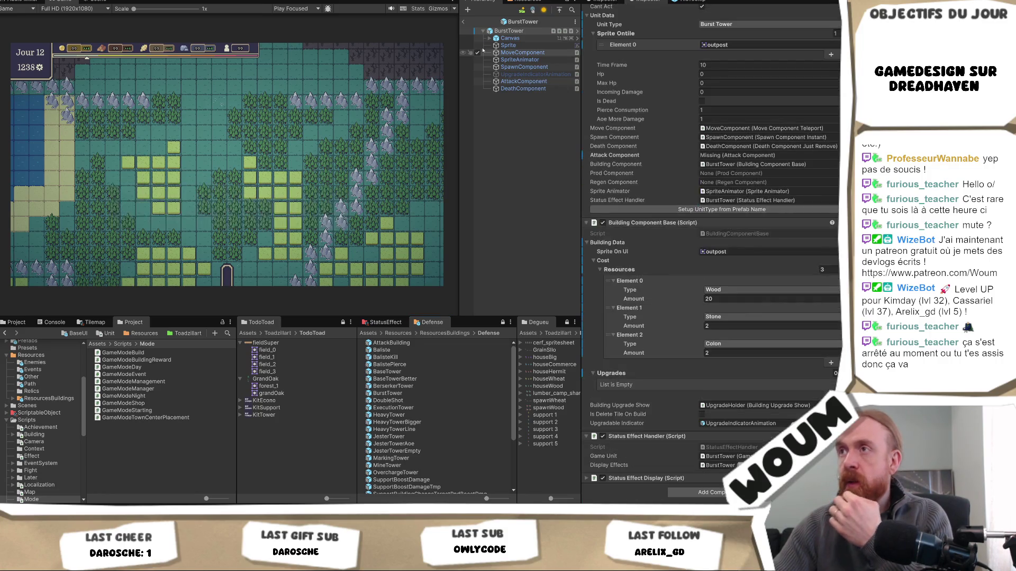
On the AttackComponent child, revert the removed Tower Attack Component so it is restored
click(524, 82)
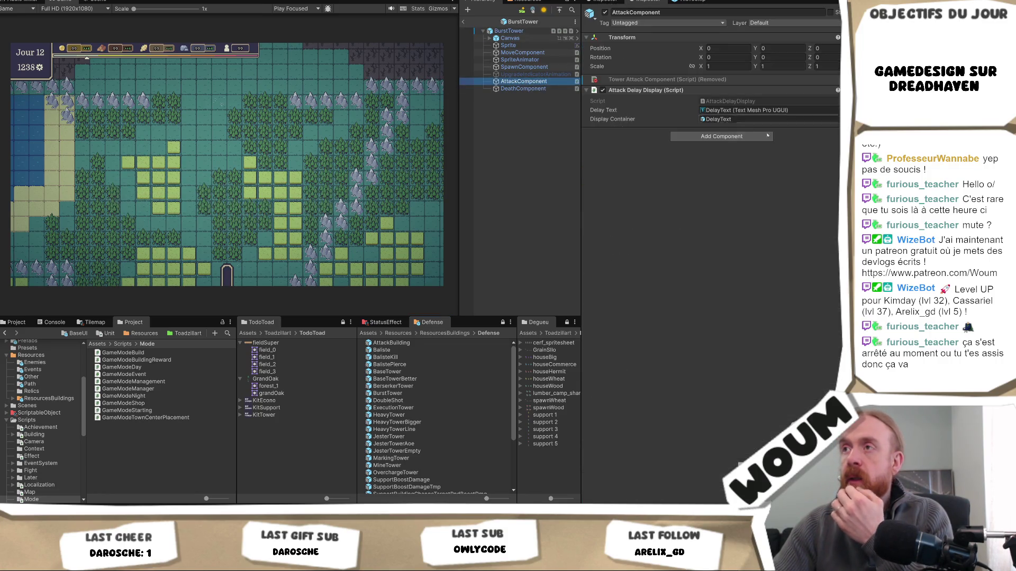
right_click(774, 80)
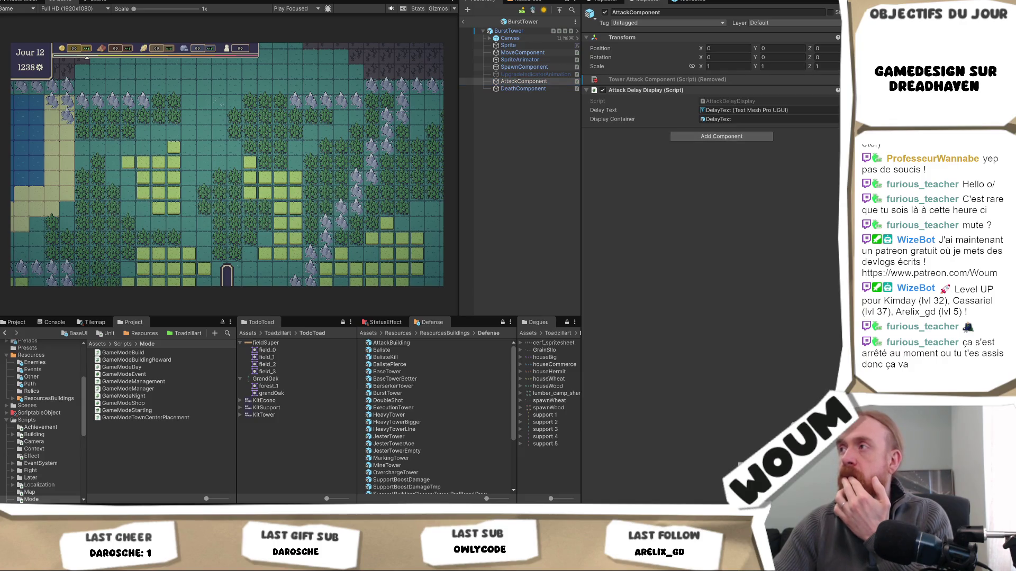
mouse_move(804, 89)
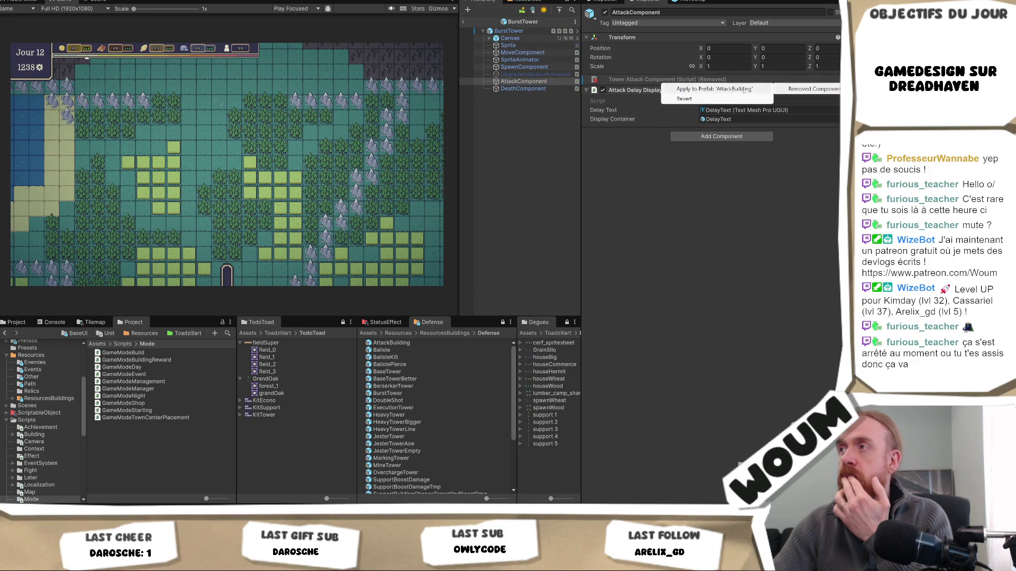
click(730, 99)
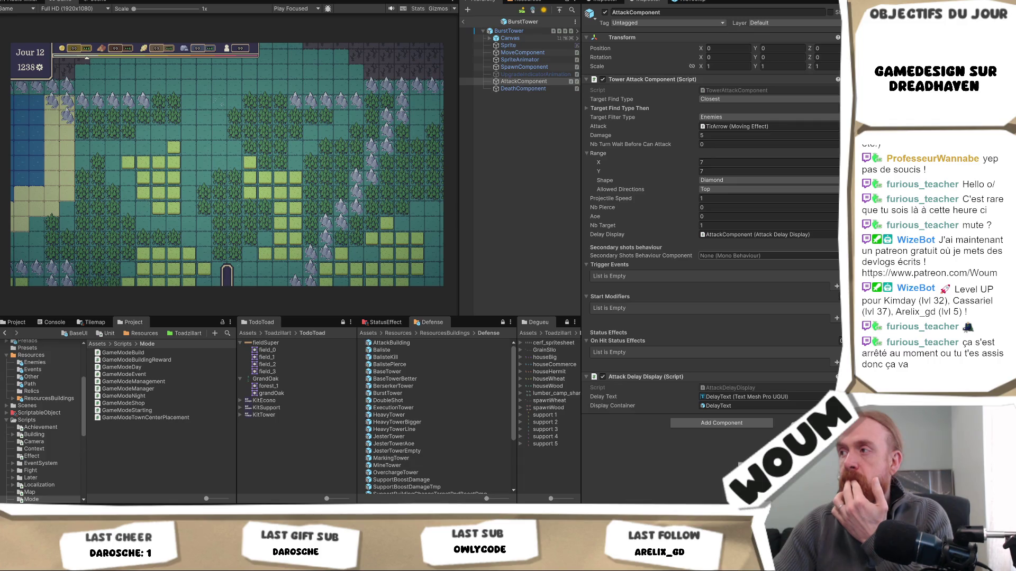
click(836, 256)
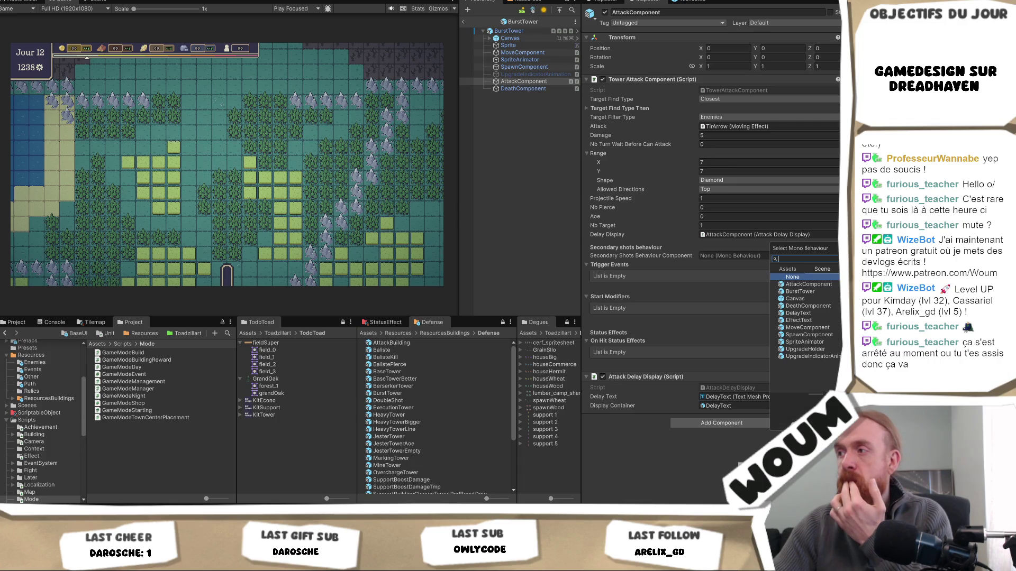
key(Escape)
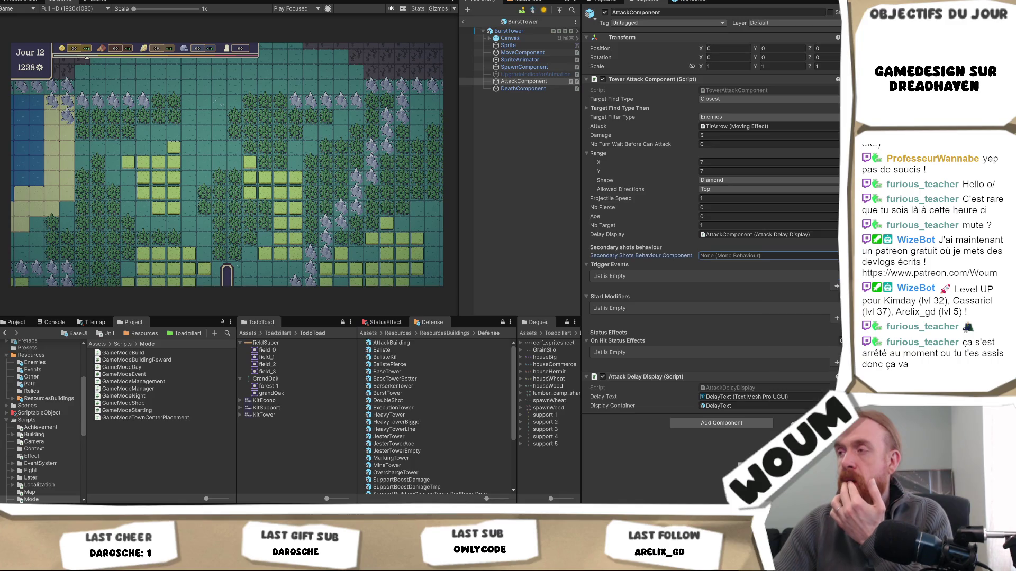
click(733, 422)
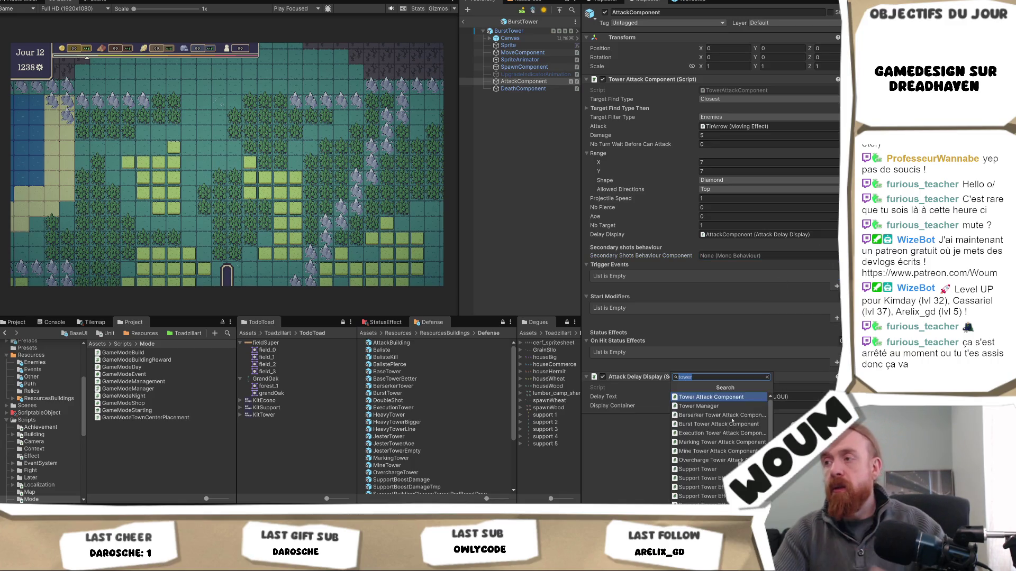
text(secon)
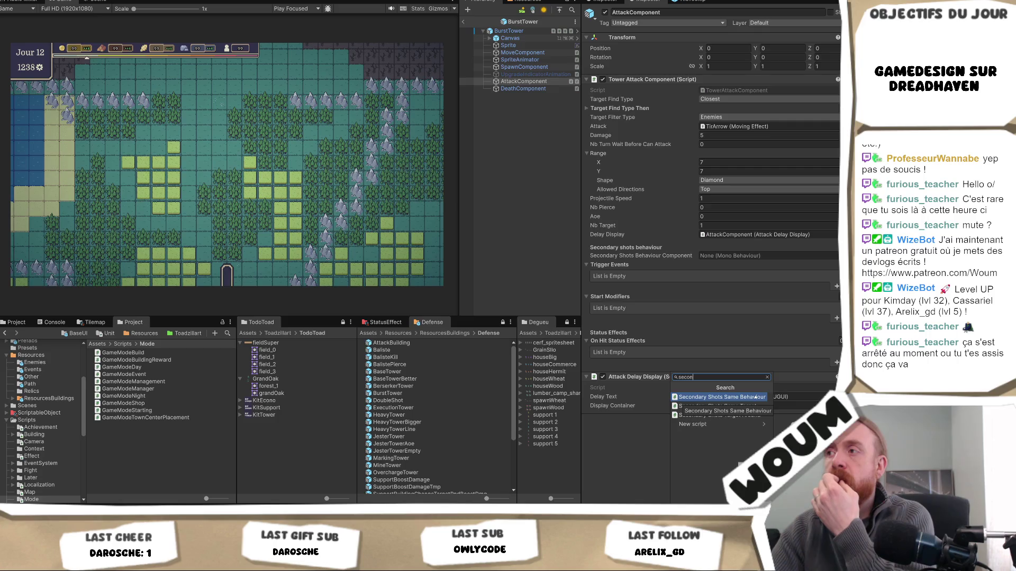
click(756, 397)
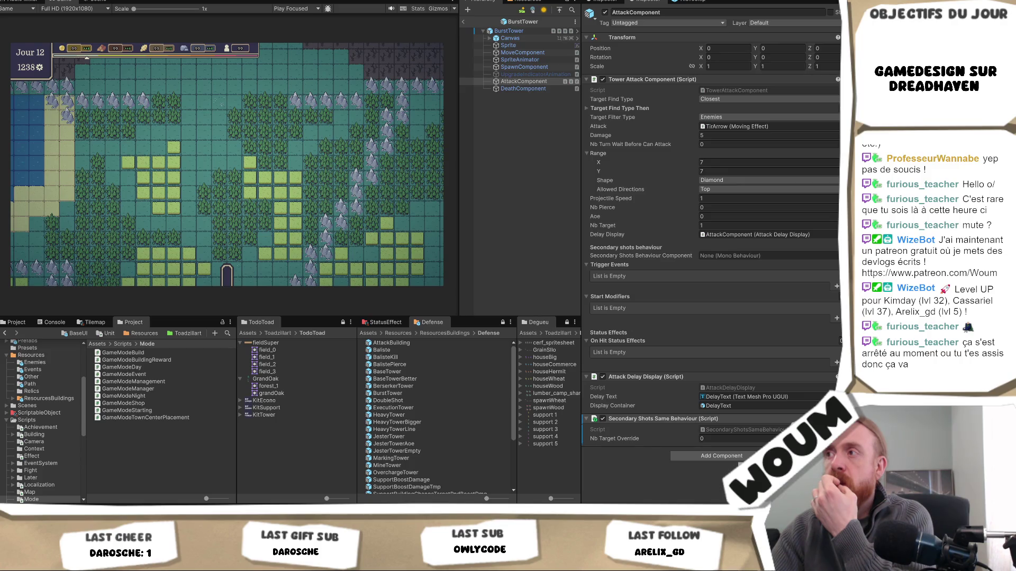
right_click(764, 419)
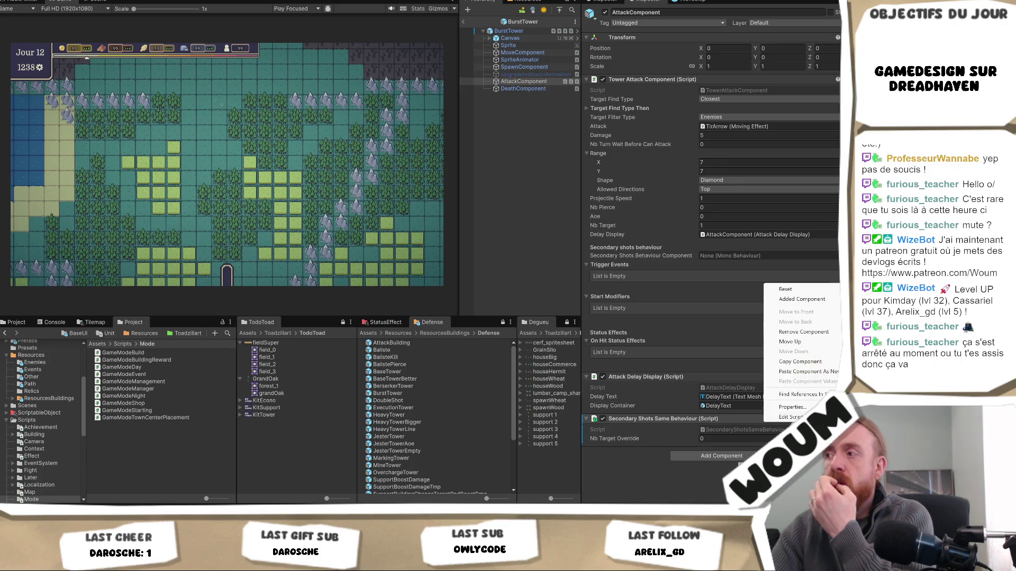
click(803, 332)
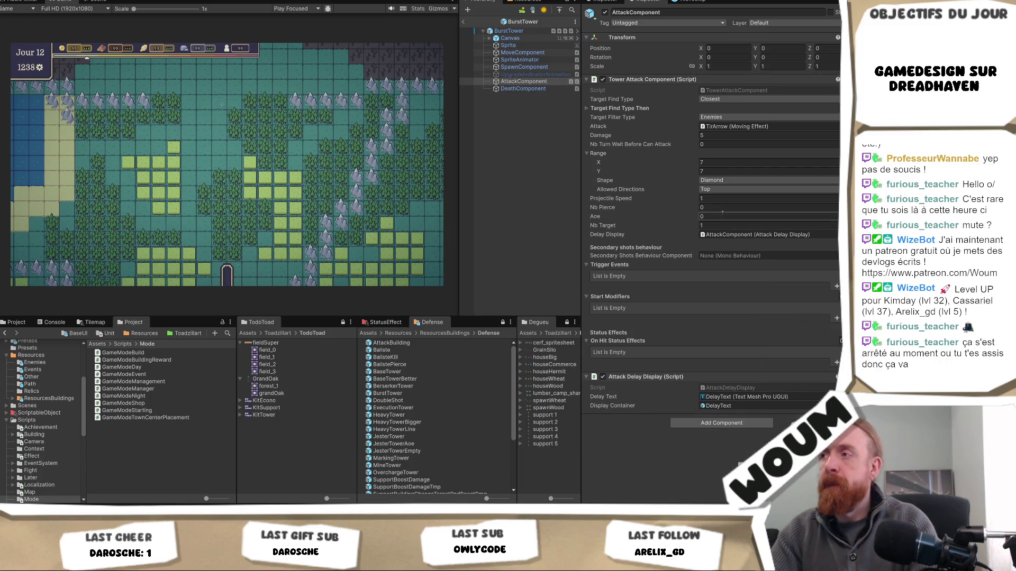
Set the Tower Attack Component's Aoe to 4 and Nb Turn Wait Before Can Attack to 2
text(4)
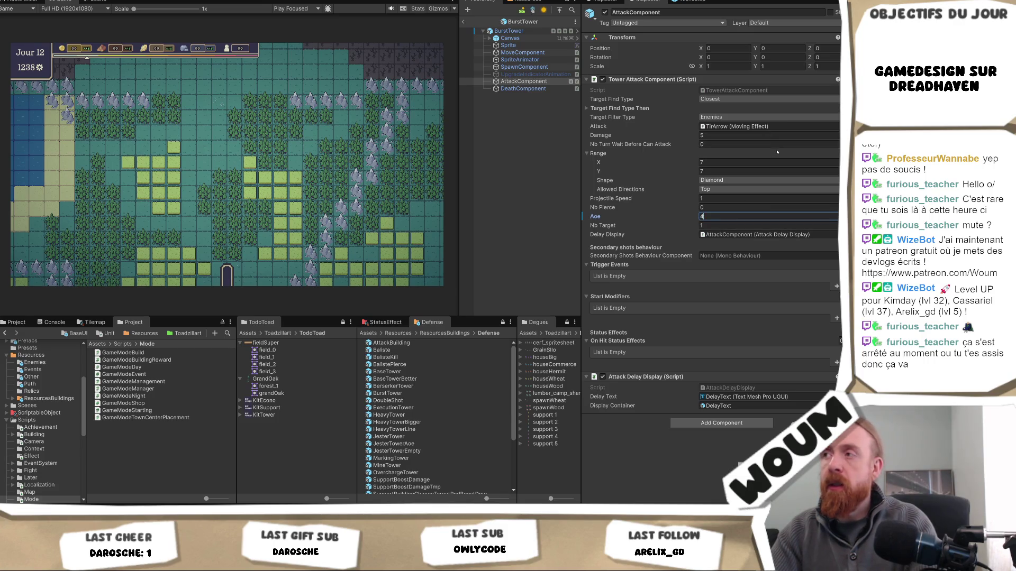
click(717, 144)
text(2)
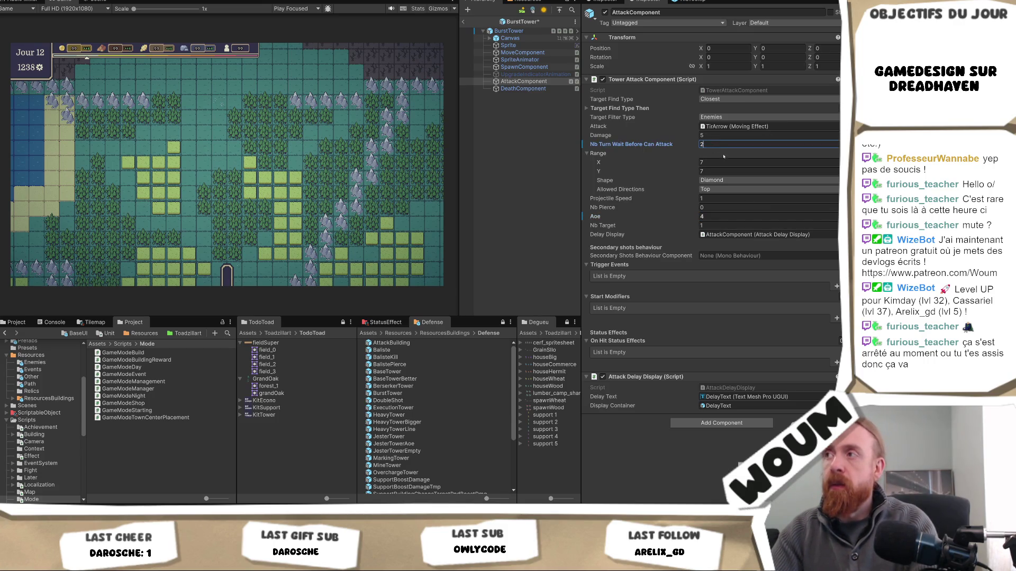
click(499, 179)
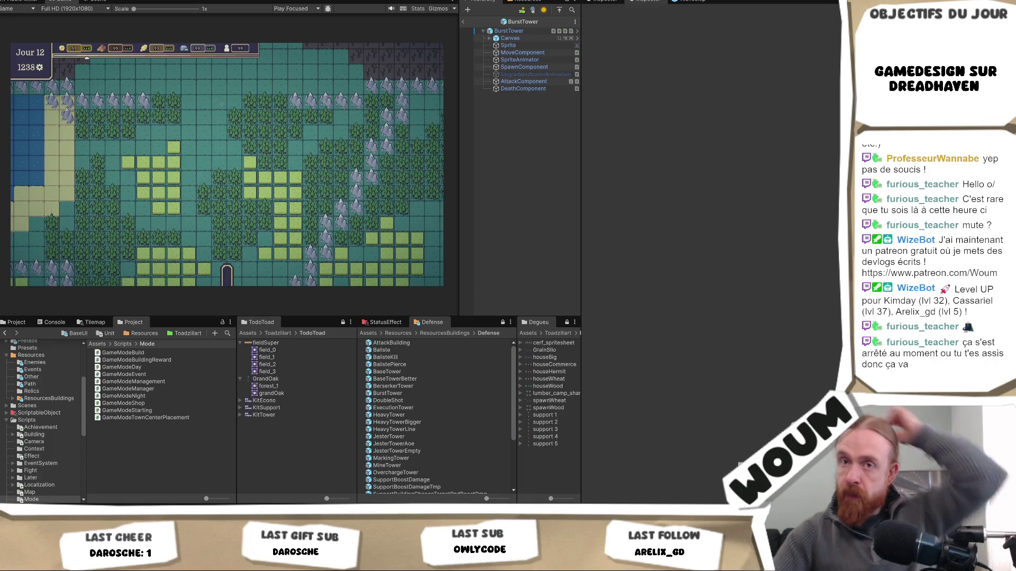
Select the BurstTower root object and restart Play mode with Ctrl+P
click(521, 31)
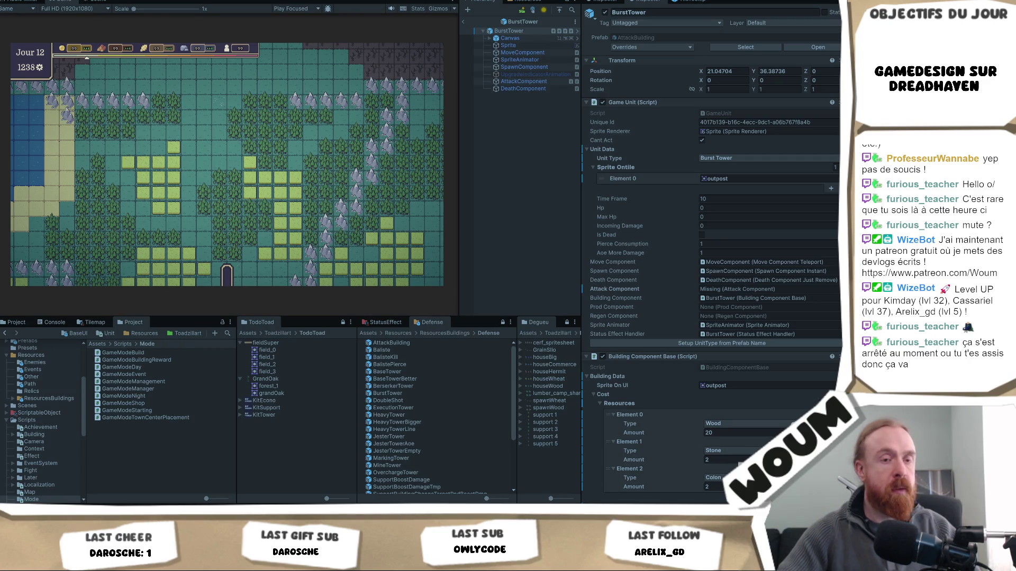
key(ctrl+p)
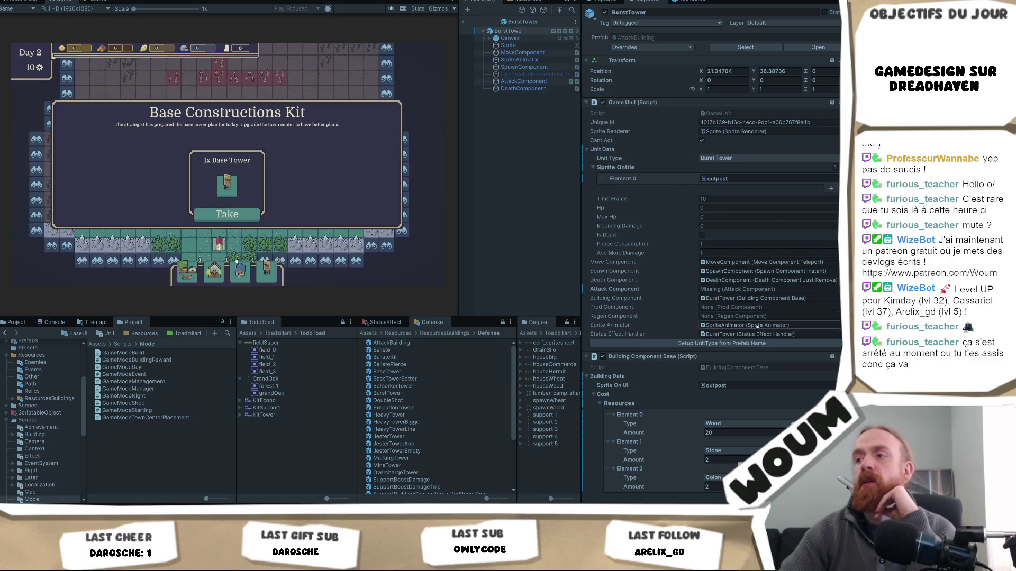
Return to the scene and show the running BurstTower clone's Tower Attack Component
scroll(767, 366, down, 3)
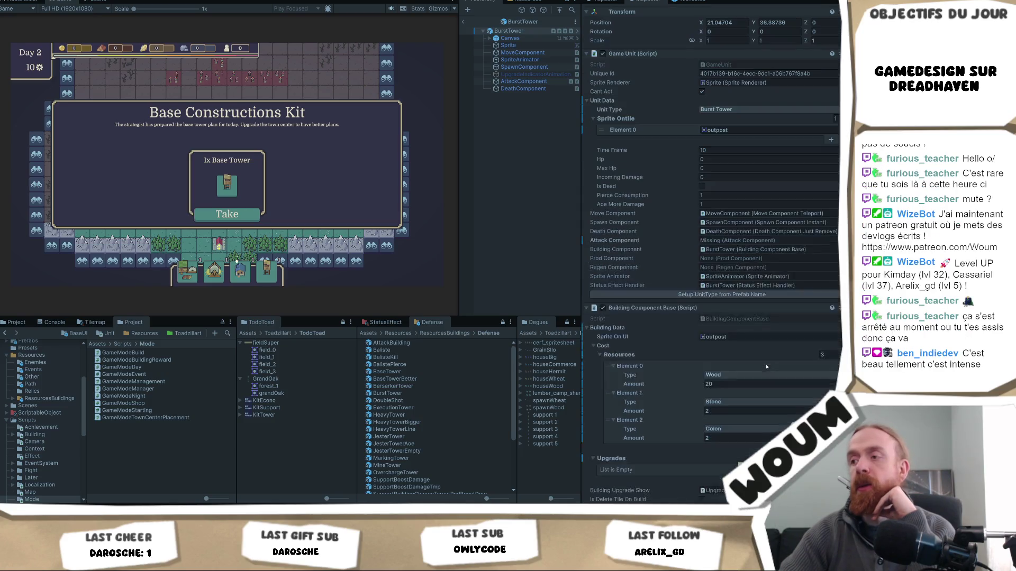
scroll(767, 367, up, 3)
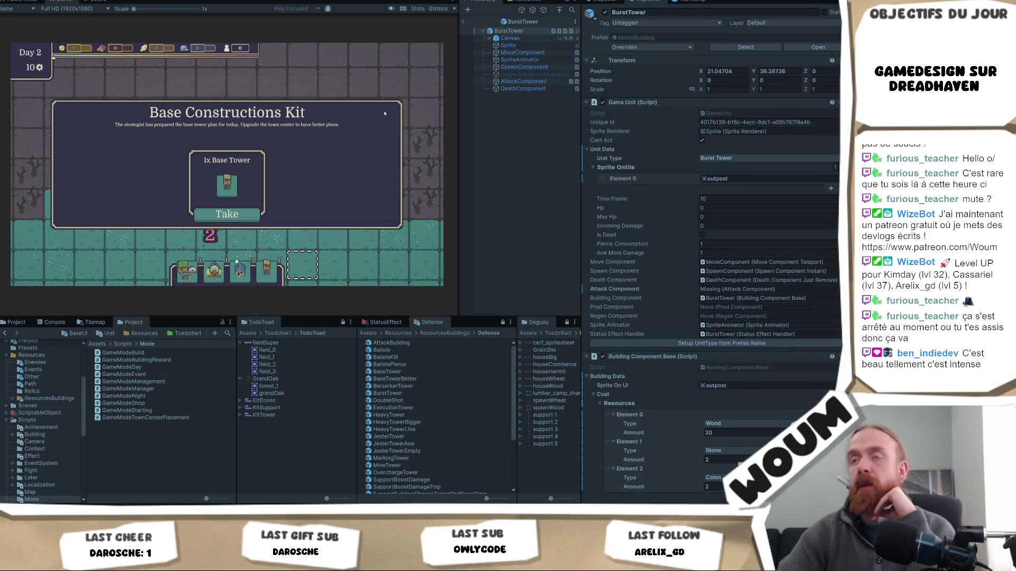
click(463, 22)
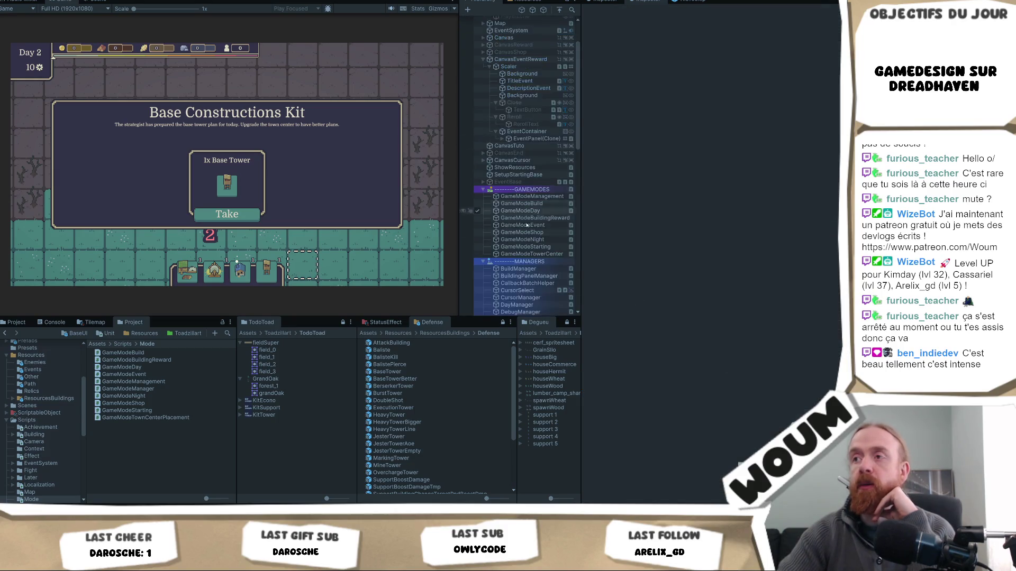
scroll(526, 225, down, 6)
scroll(531, 254, down, 5)
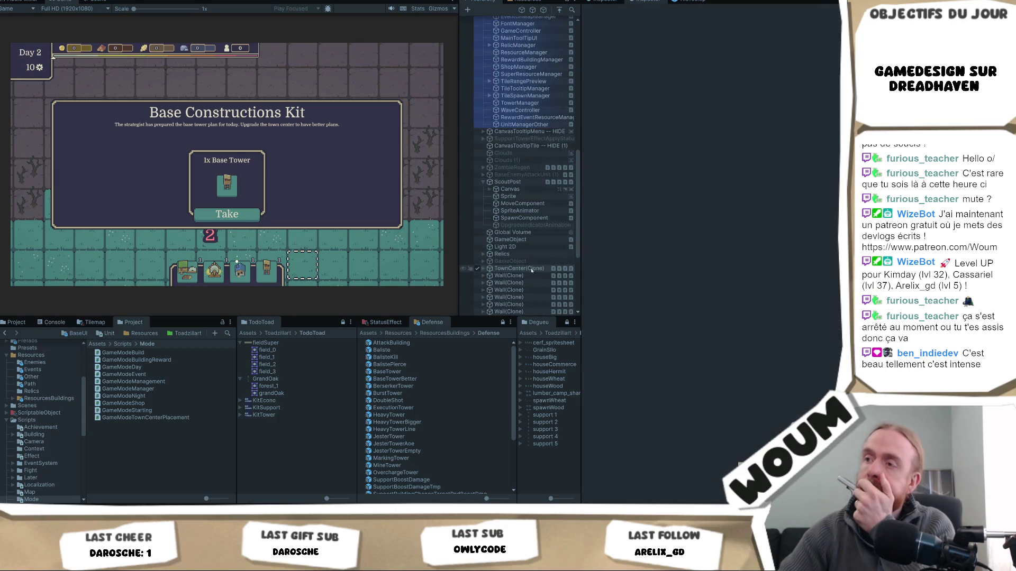
scroll(532, 269, down, 3)
scroll(494, 204, down, 3)
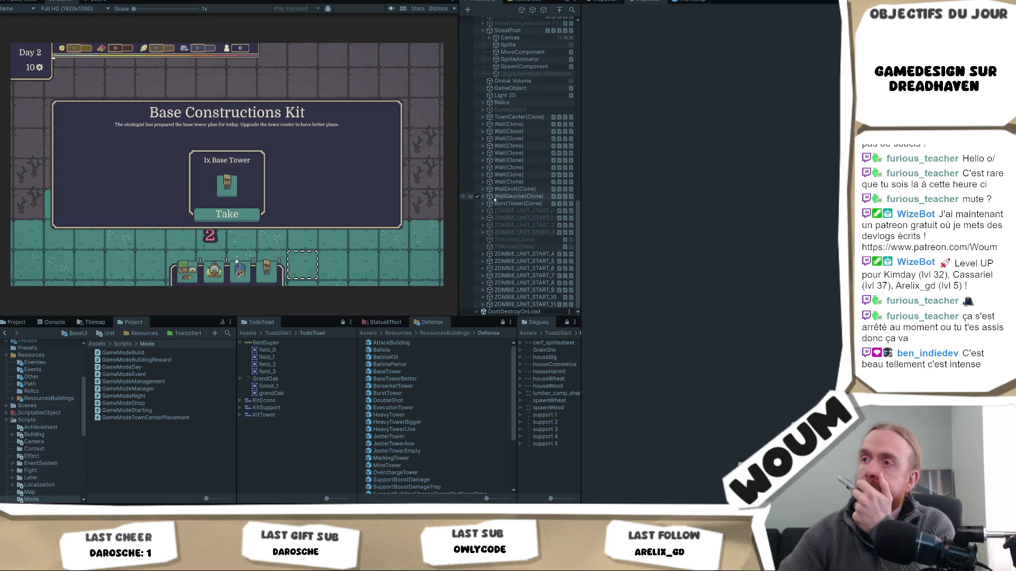
click(483, 204)
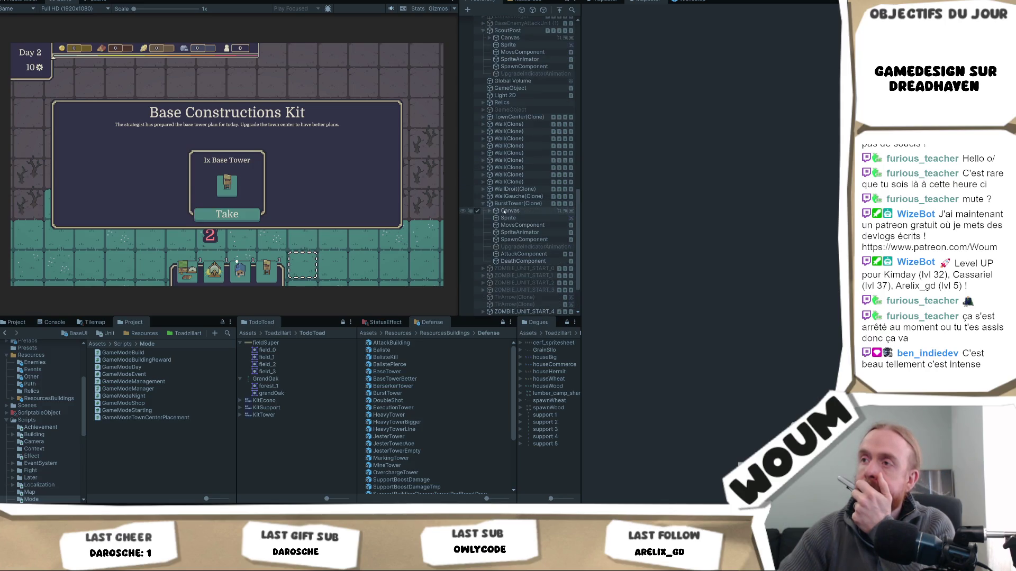
click(517, 255)
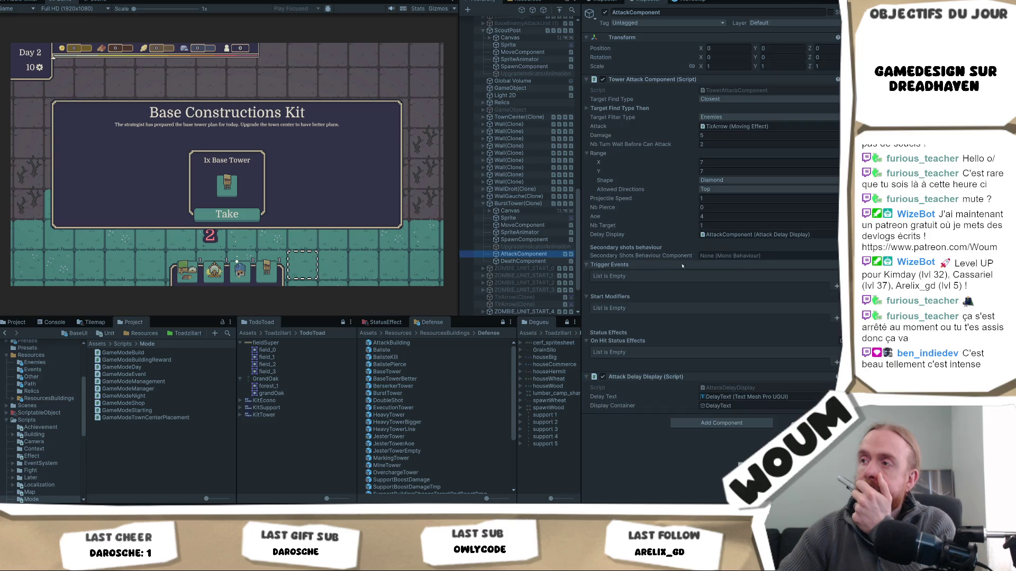
Set the clone's Aoe to 0 and Nb Target to 4, then take the Base Tower kit
click(713, 217)
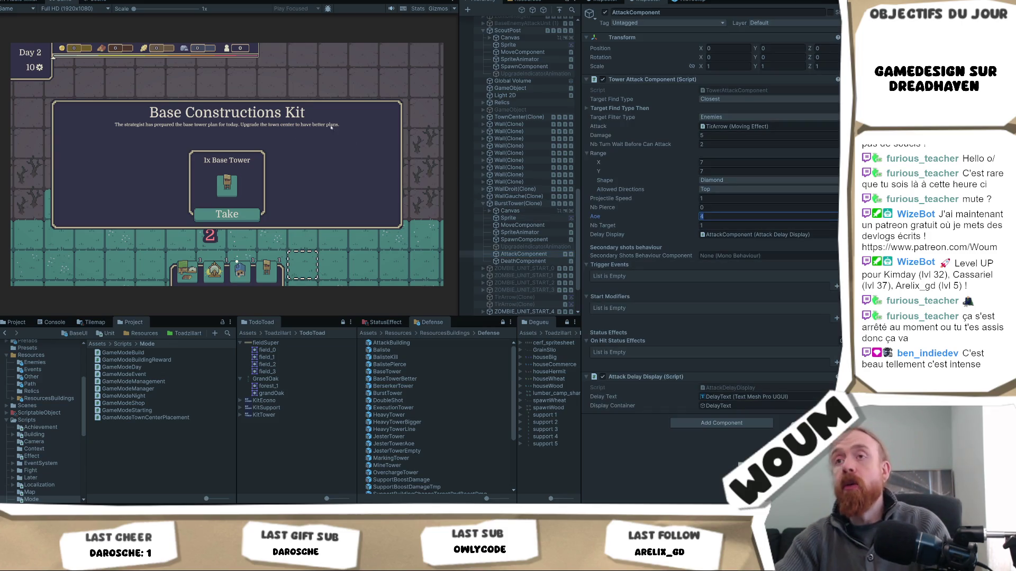
text(0)
key(Tab)
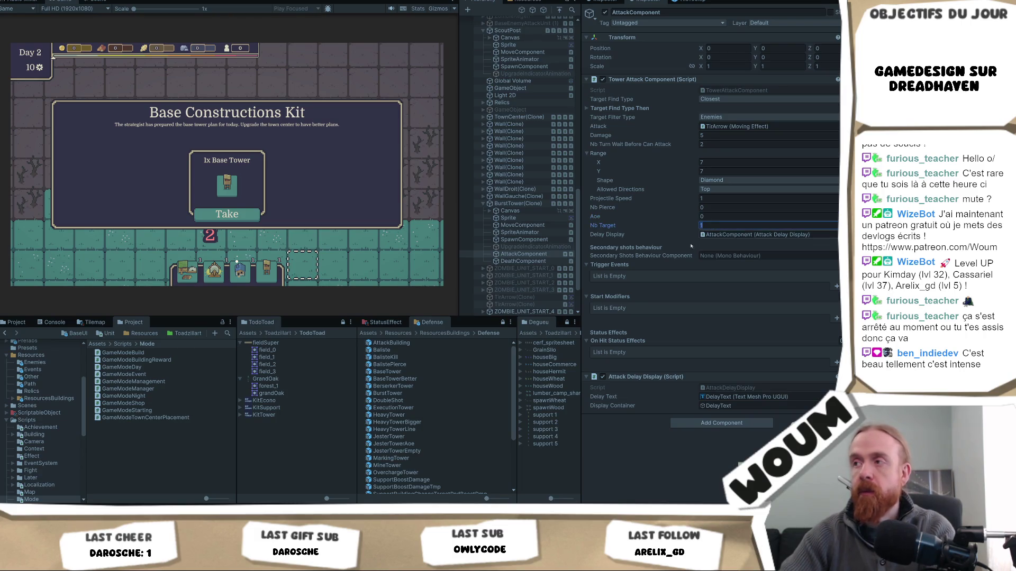
text(4)
click(247, 214)
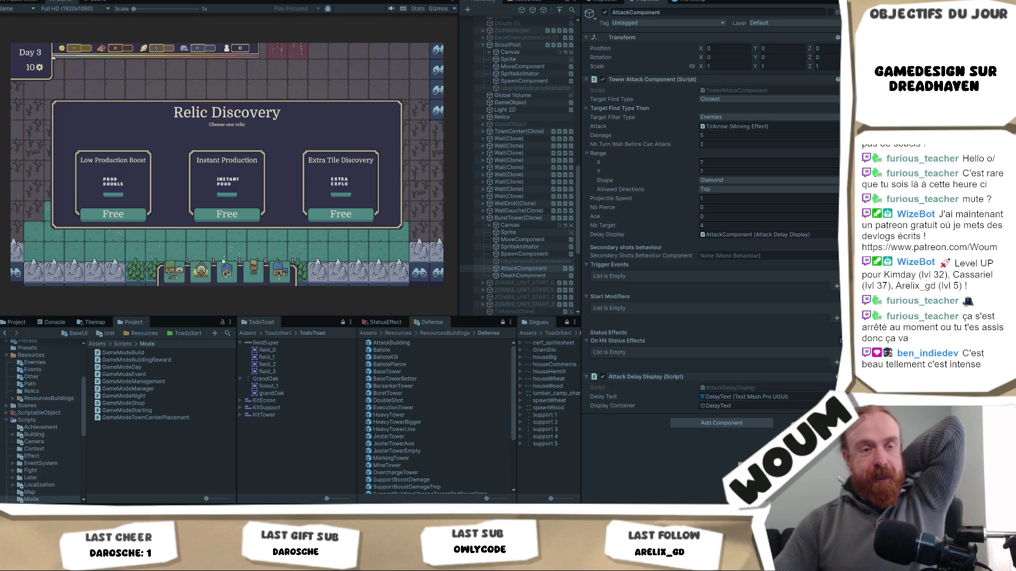
In the BurstTower prefab's AttackComponent, revert Aoe to 0 and set Nb Target to 4
click(408, 394)
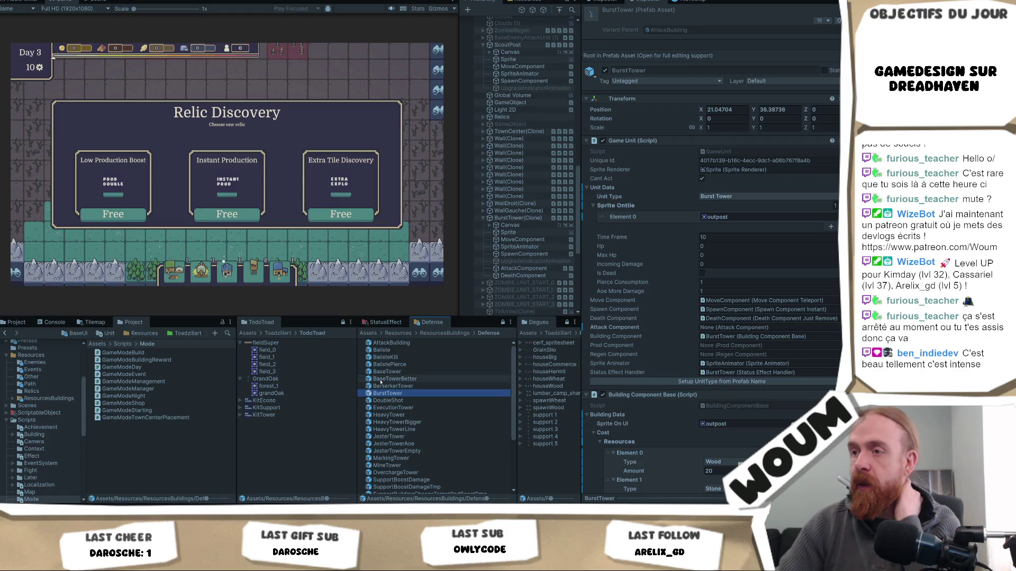
double_click(388, 393)
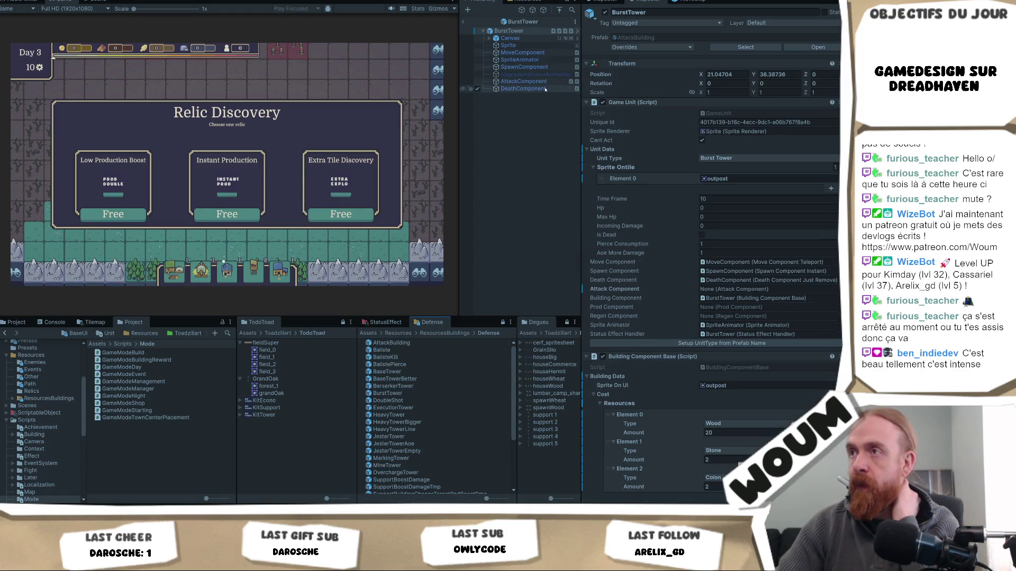
click(524, 81)
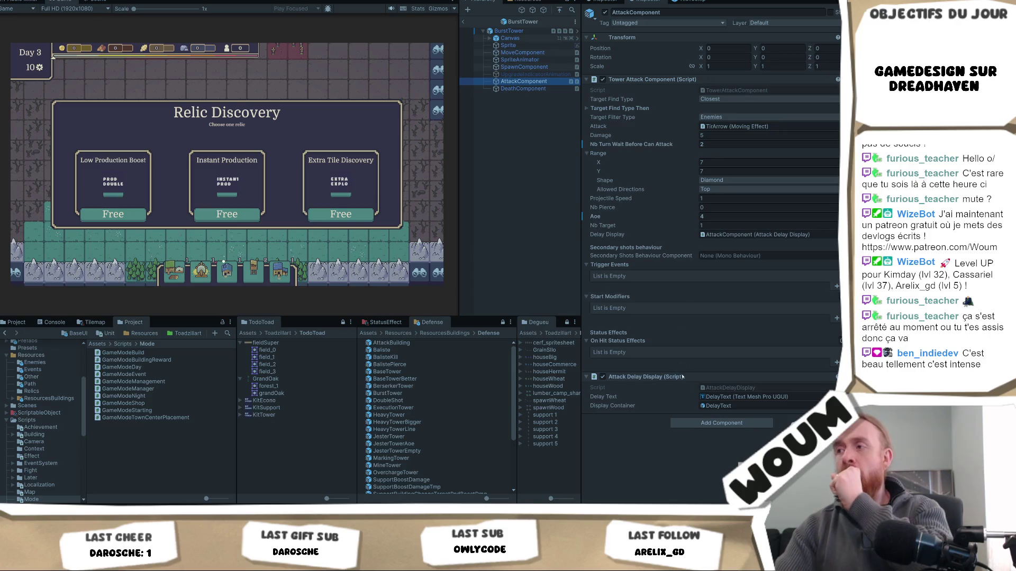
right_click(597, 217)
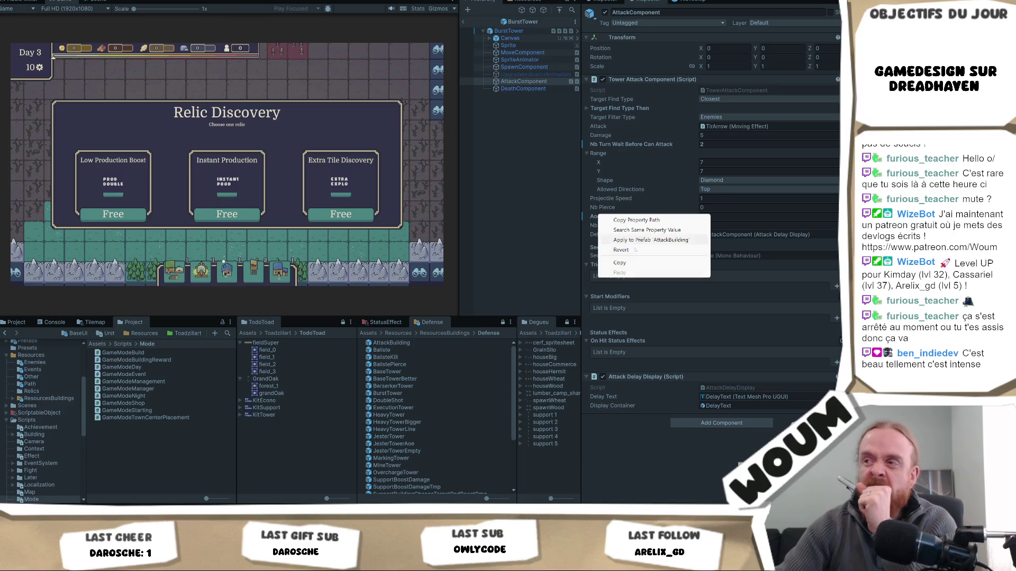
click(703, 218)
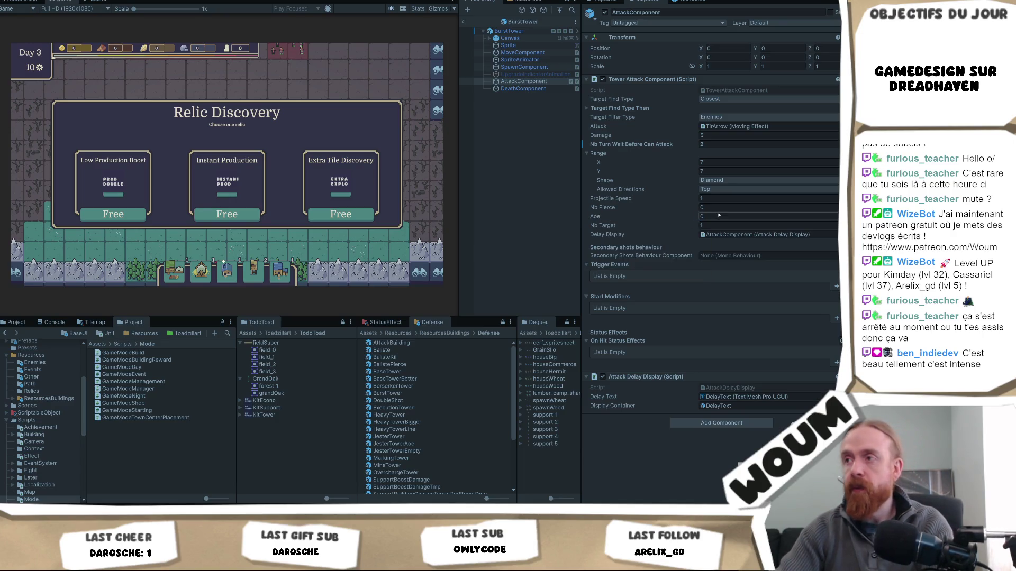
click(709, 226)
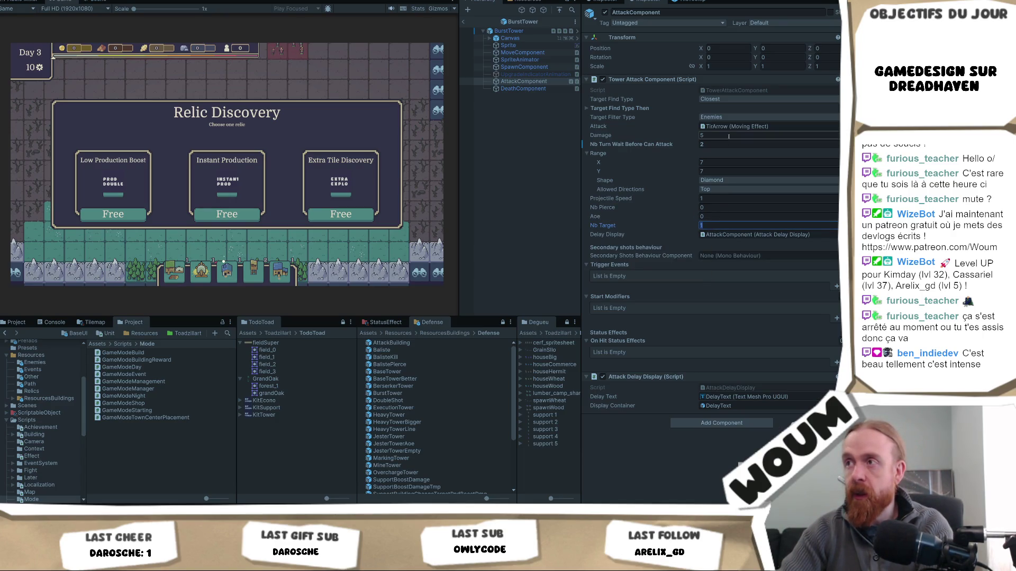
text(4)
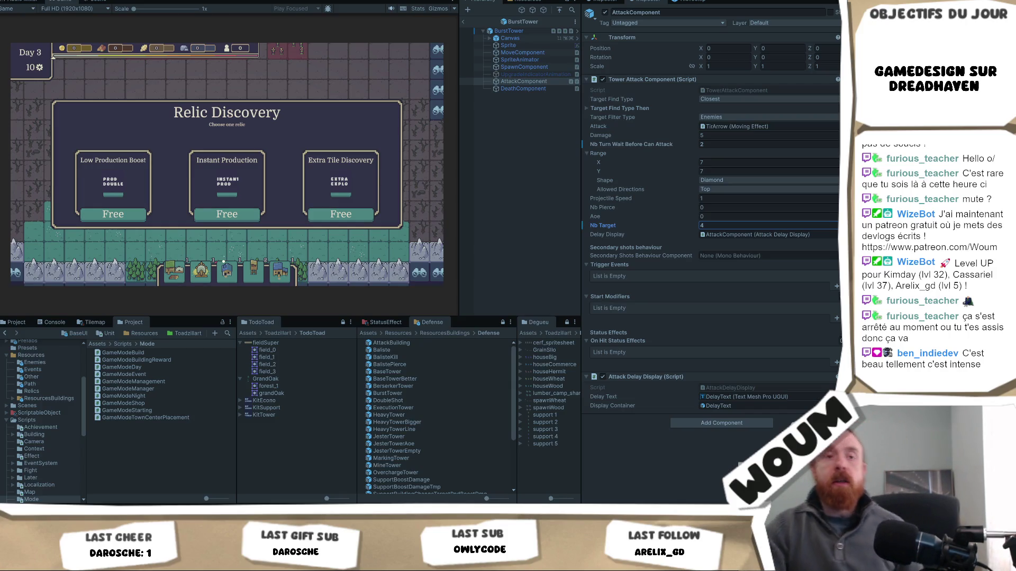
Take the free Low Production Boost relic, a Mine Tower and a Gold Mine, then start the wave
click(267, 124)
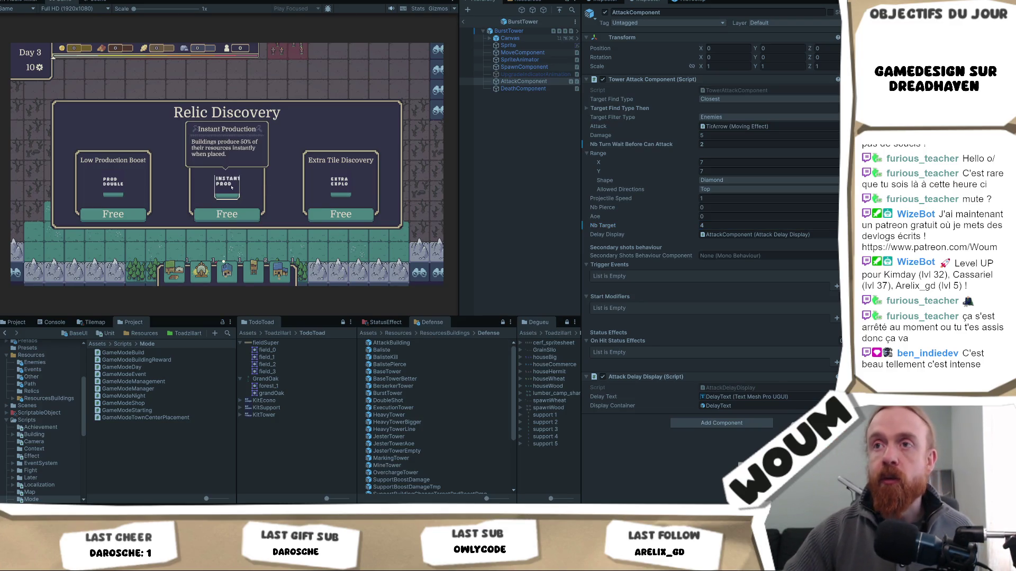
mouse_move(122, 188)
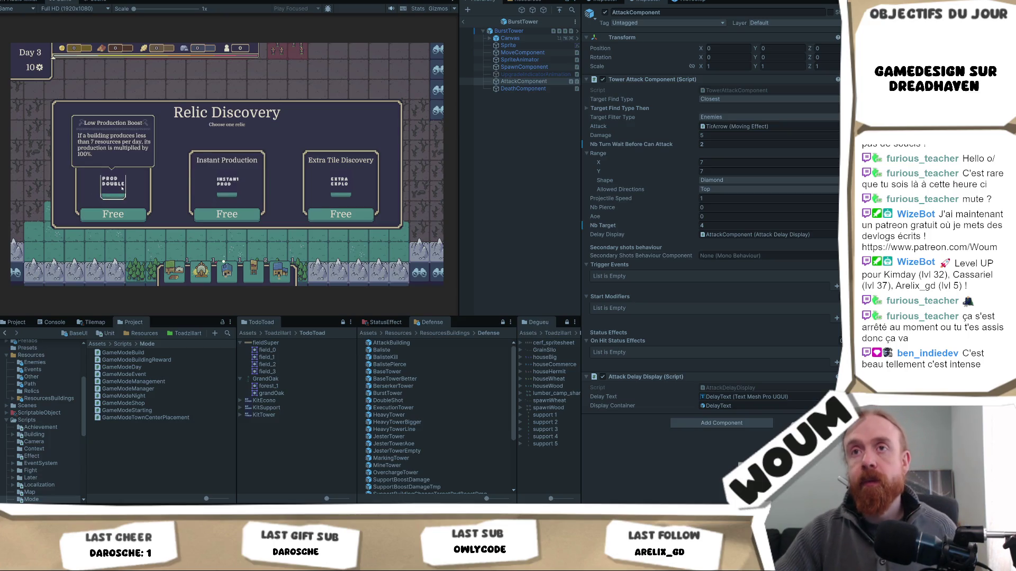
click(117, 215)
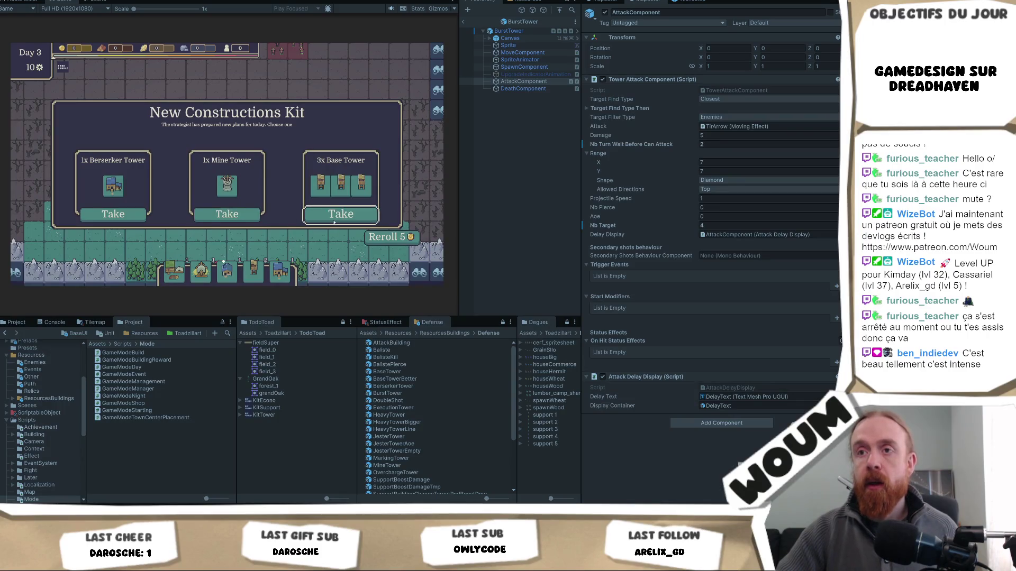
mouse_move(227, 186)
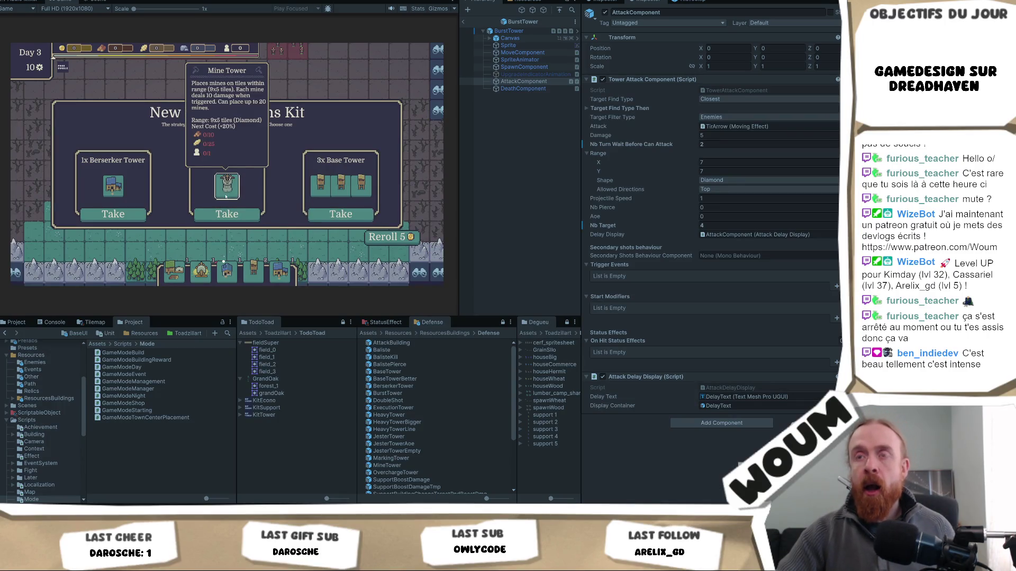
click(227, 214)
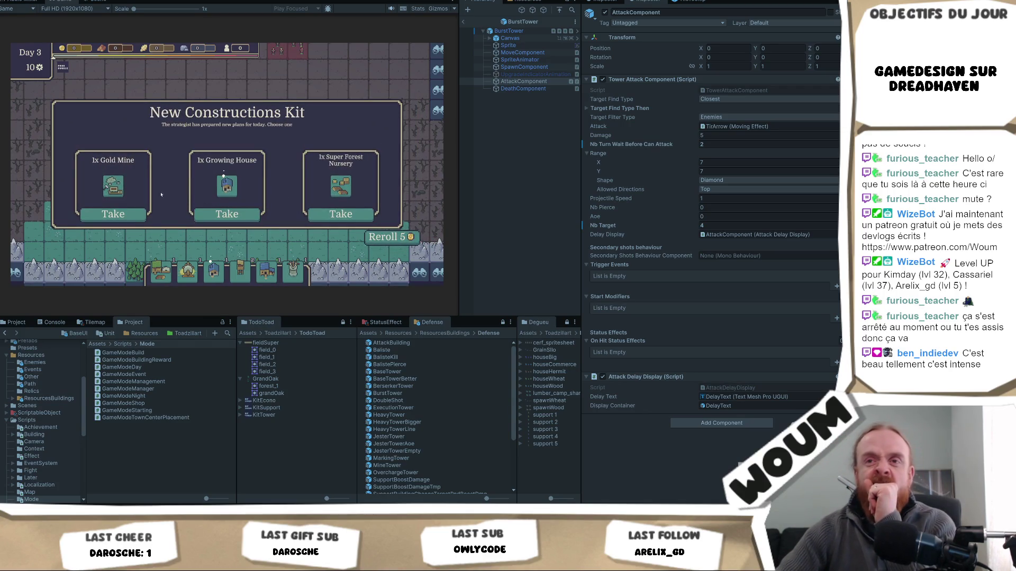
click(122, 214)
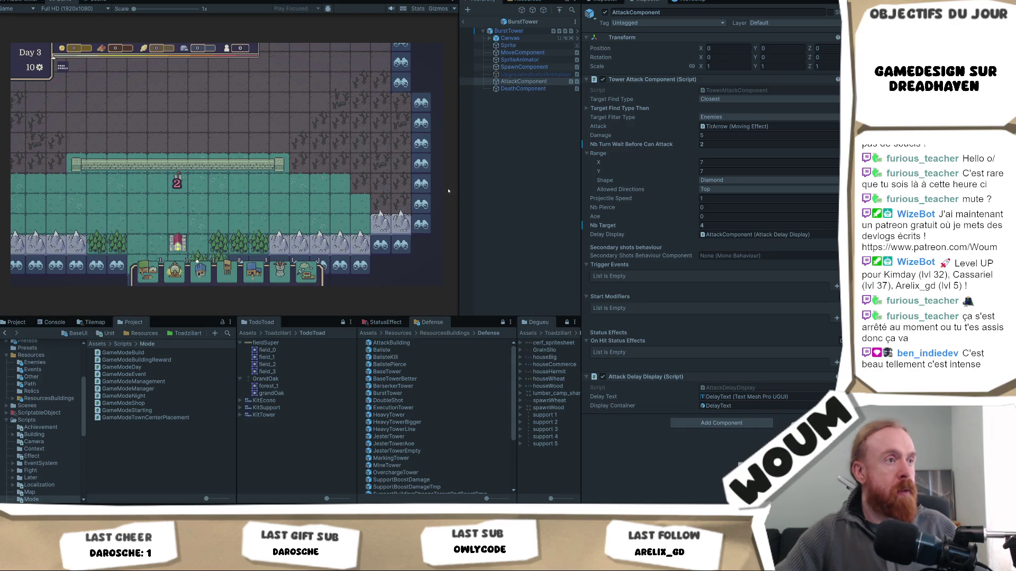
key(space)
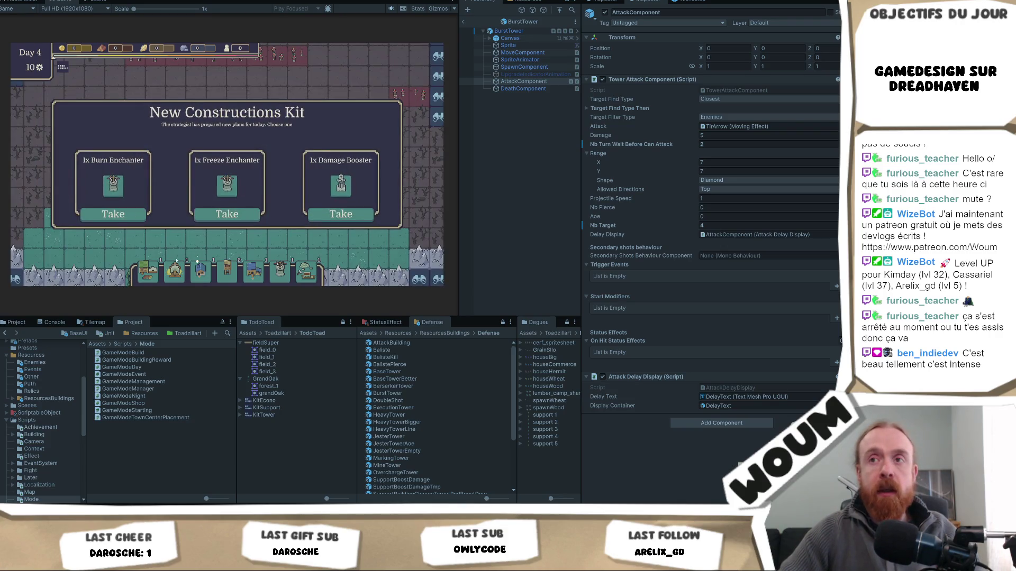
Take the Freeze Enchanter, the base kit's middle offer, 3x Base Tower and the Growing House
click(212, 217)
click(215, 218)
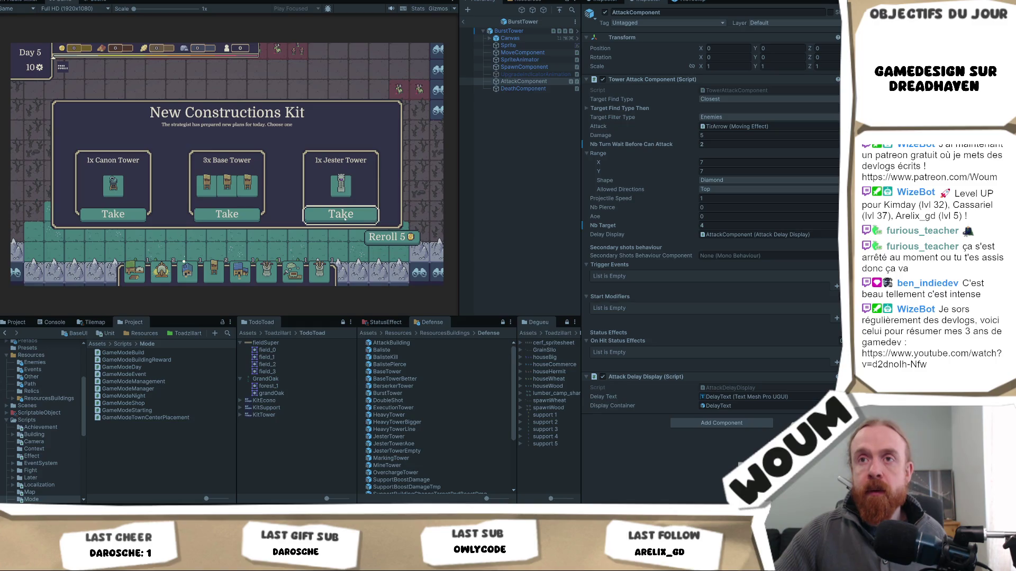
click(247, 218)
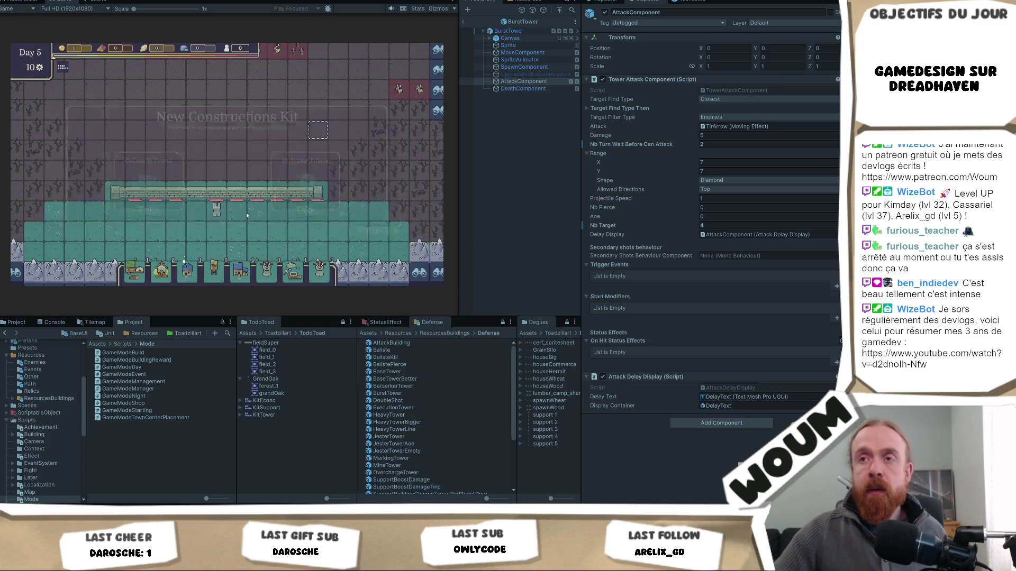
click(247, 218)
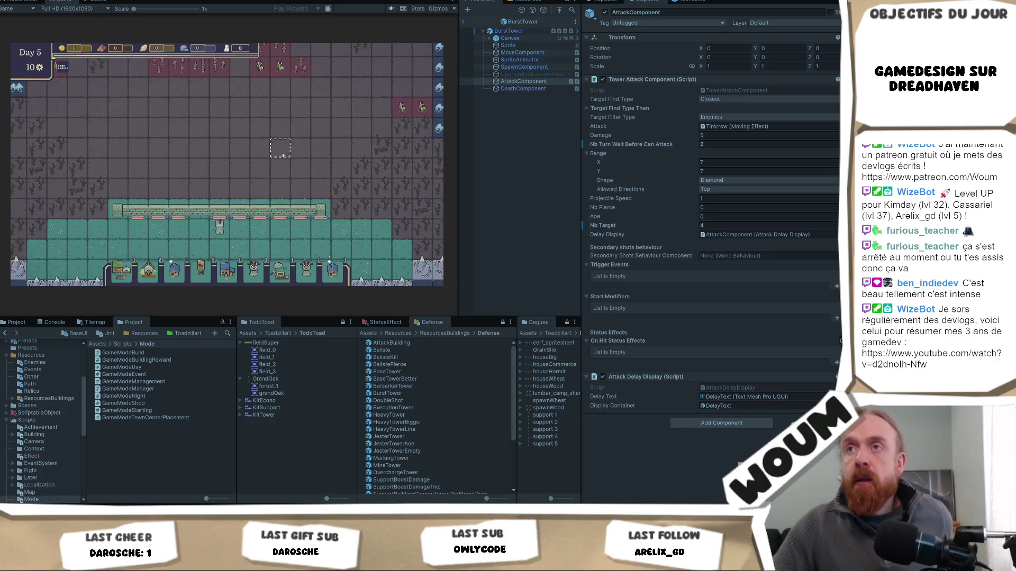
Exit the BurstTower prefab and browse the scene Hierarchy past MANAGERS toward the GAMEMODES group
click(463, 22)
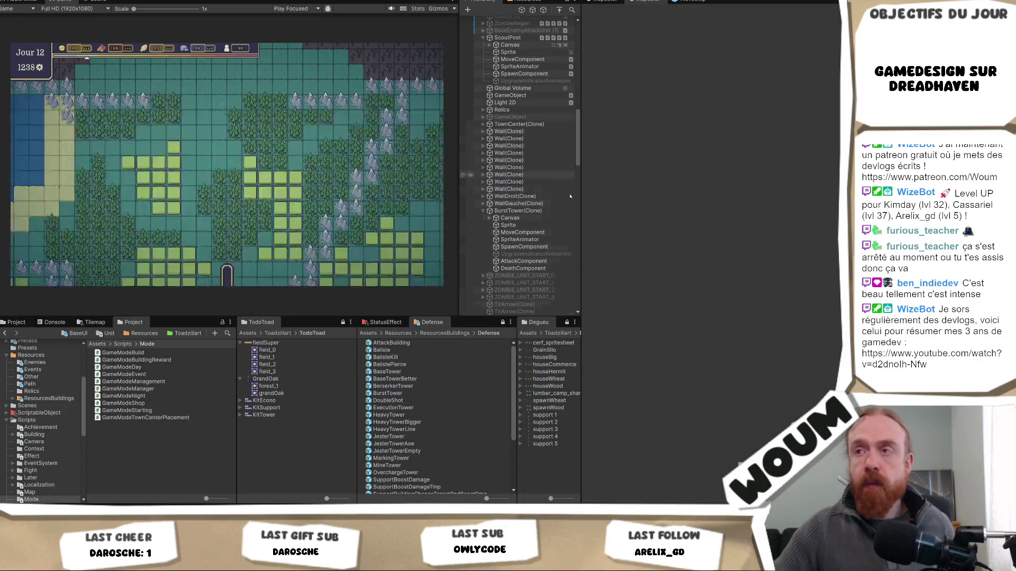
scroll(535, 238, up, 10)
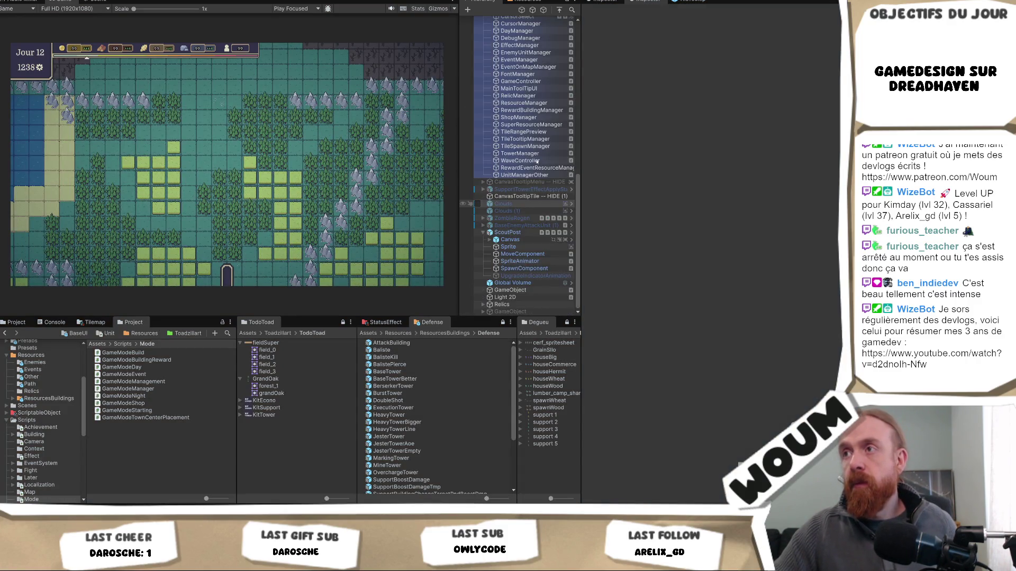
click(524, 204)
scroll(528, 180, down, 5)
scroll(528, 180, up, 5)
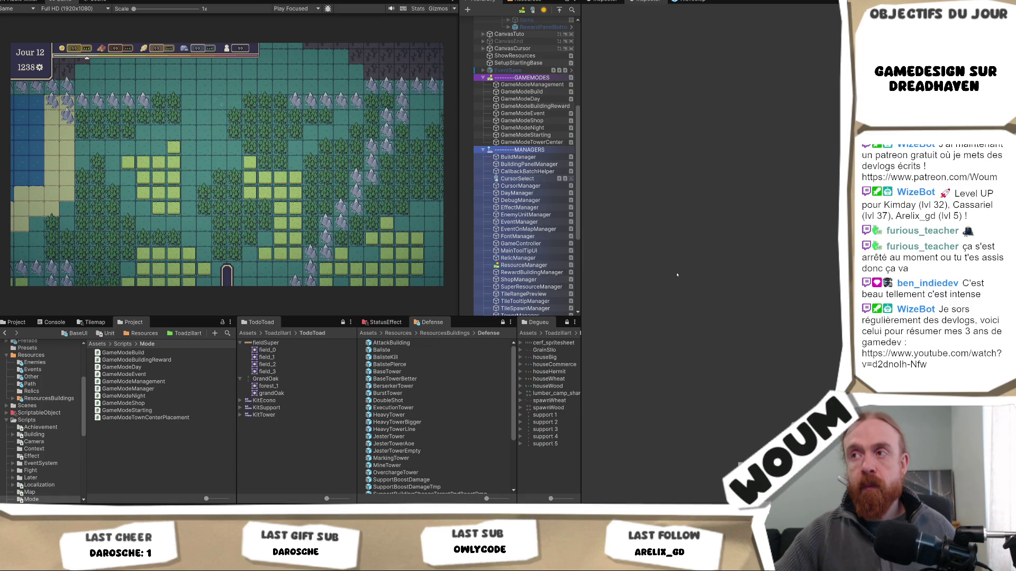
scroll(527, 239, down, 2)
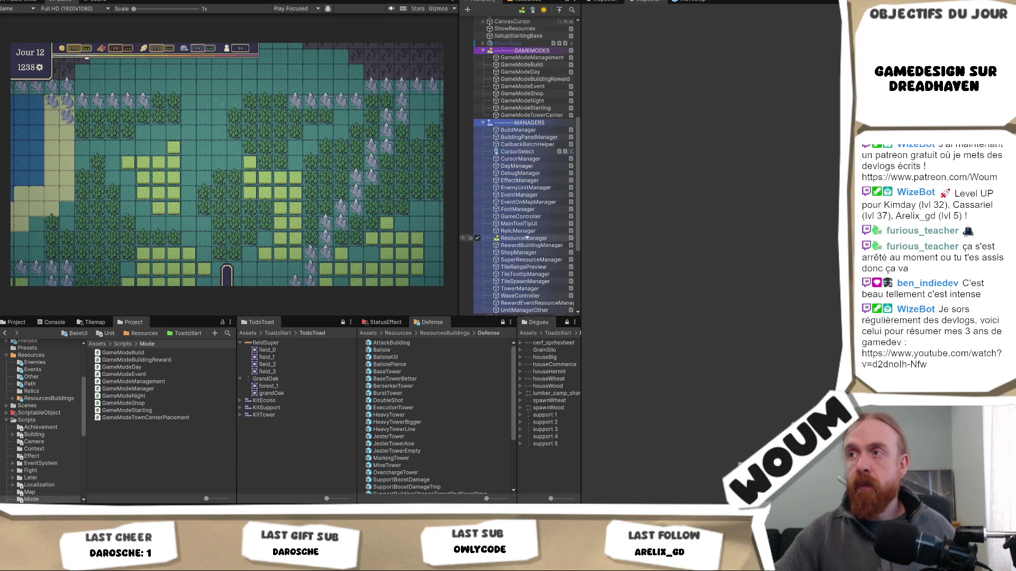
scroll(526, 239, up, 4)
scroll(525, 254, down, 1)
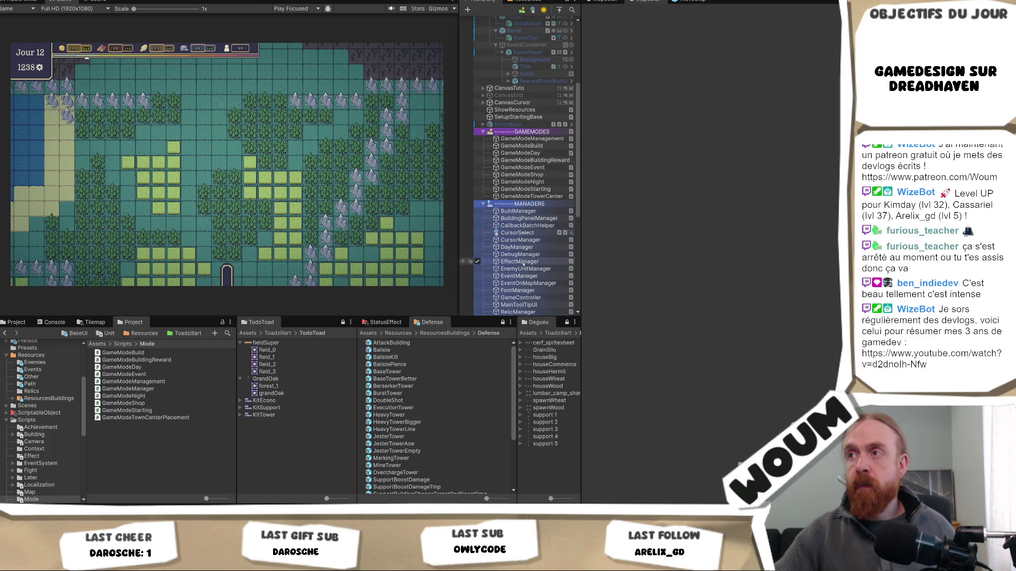
scroll(523, 265, down, 4)
click(537, 276)
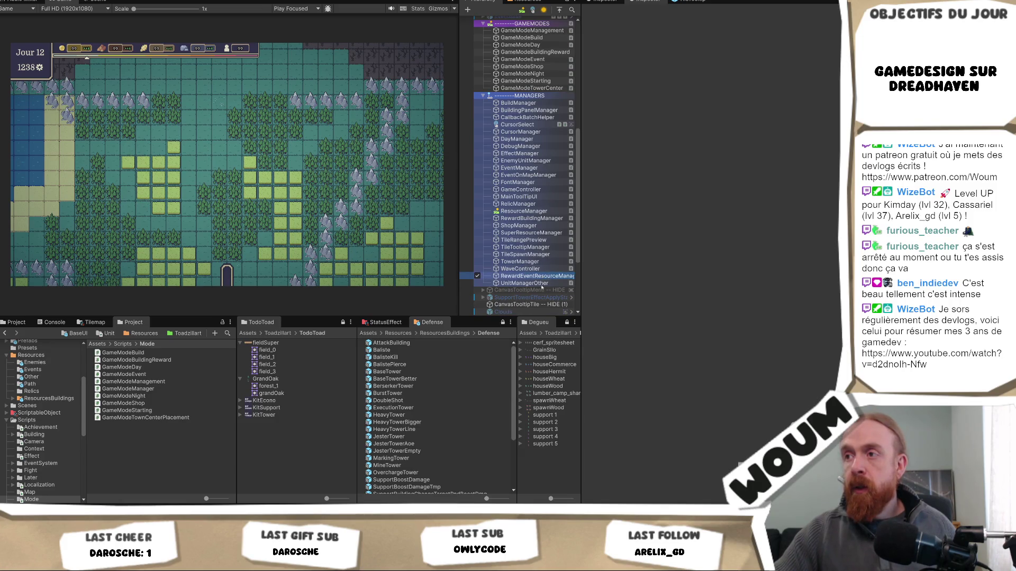
scroll(550, 254, up, 2)
Select GameModeTowerCenter and set its First Tower Type dropdown to Base Tower
click(559, 143)
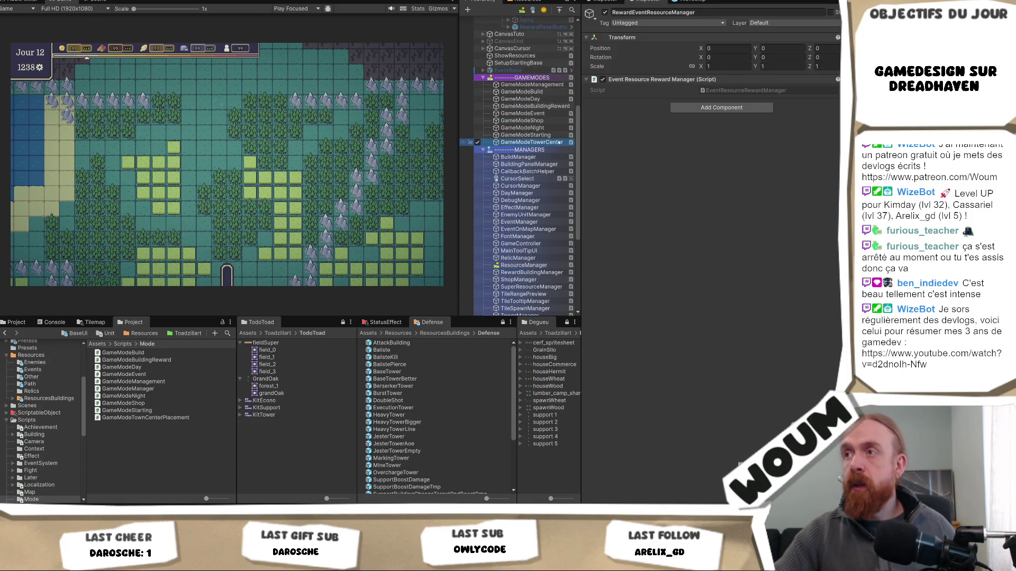
click(741, 100)
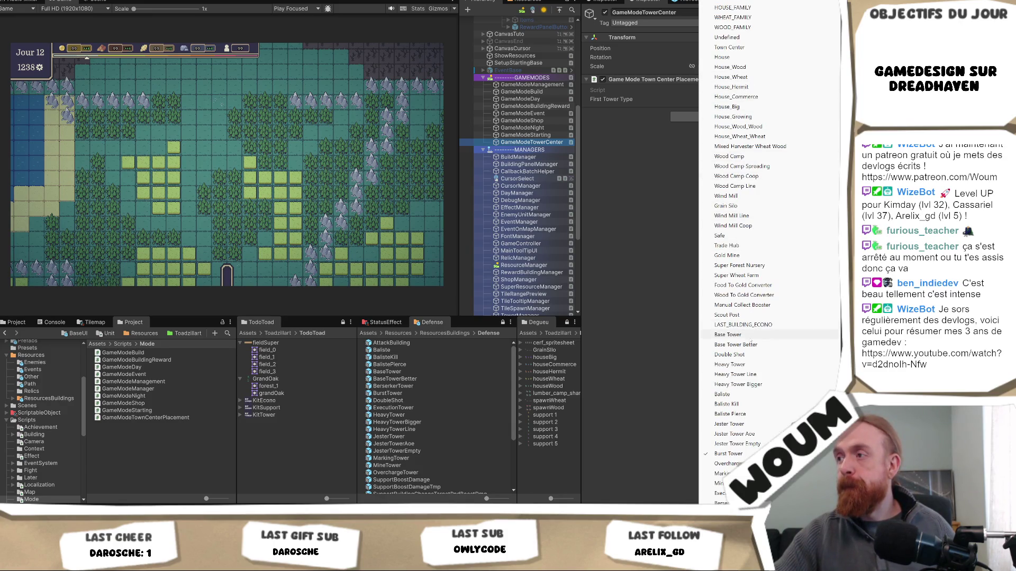
click(750, 336)
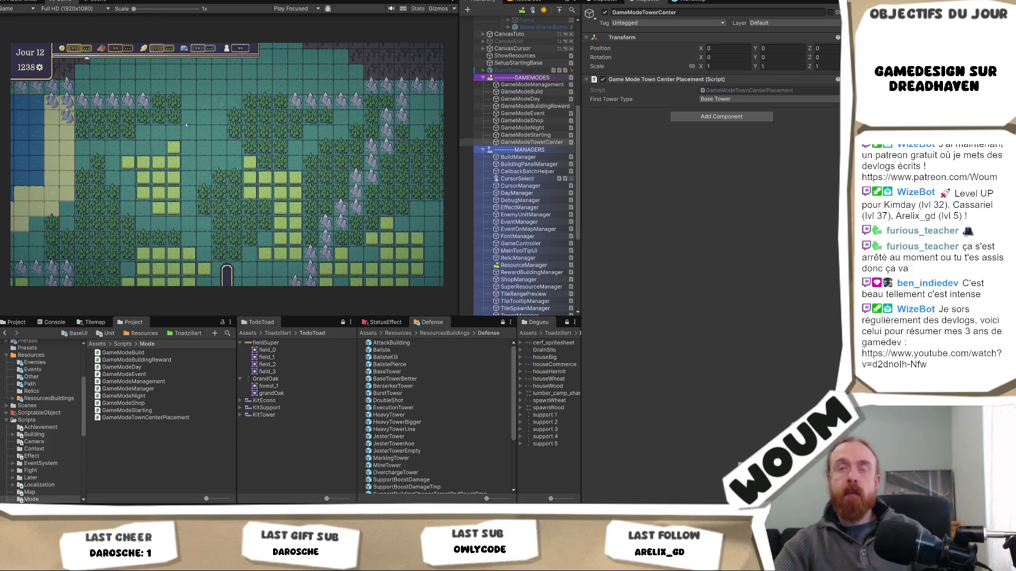